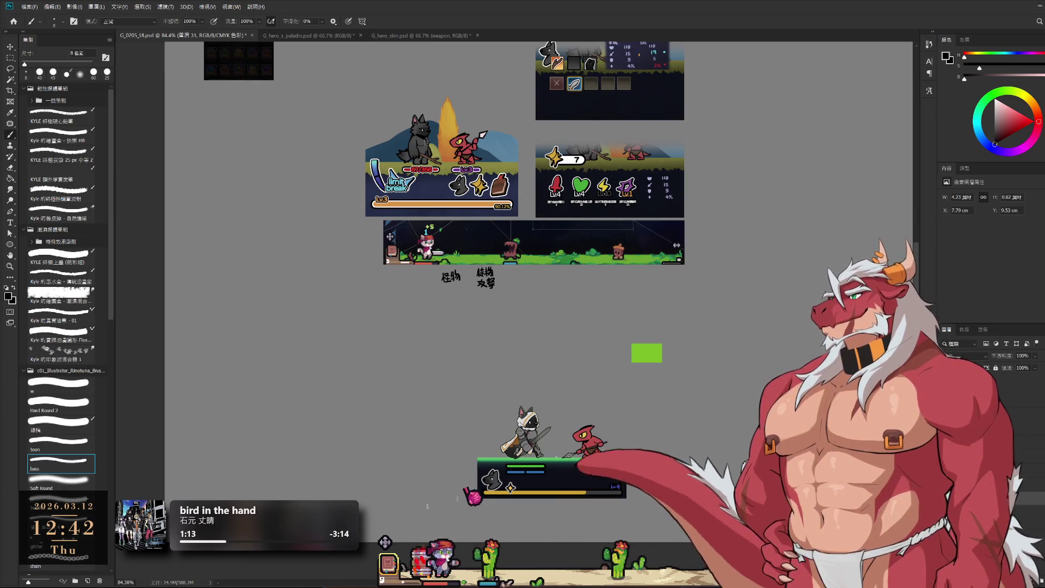
- On the portrait icon's layer, fill a dark grey rectangle above the battle panel
scroll(432, 509, "up", 3)
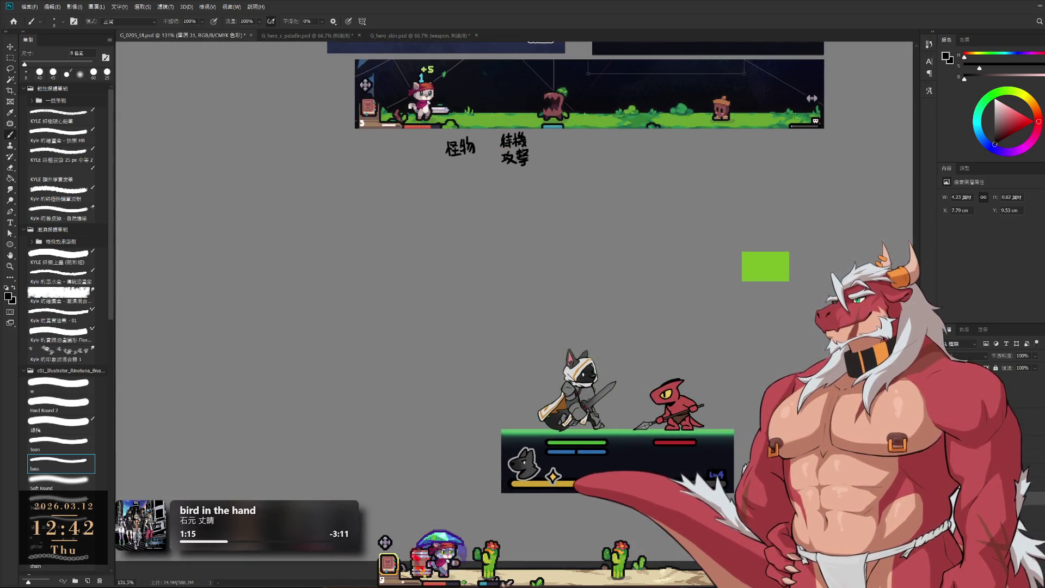
left_click(531, 475, "ctrl")
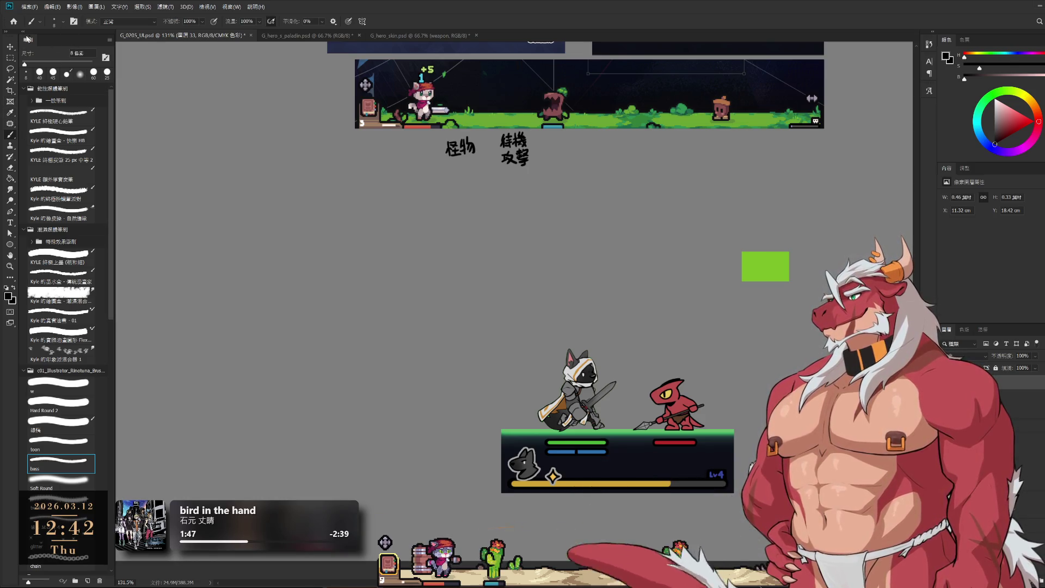
left_click(10, 58)
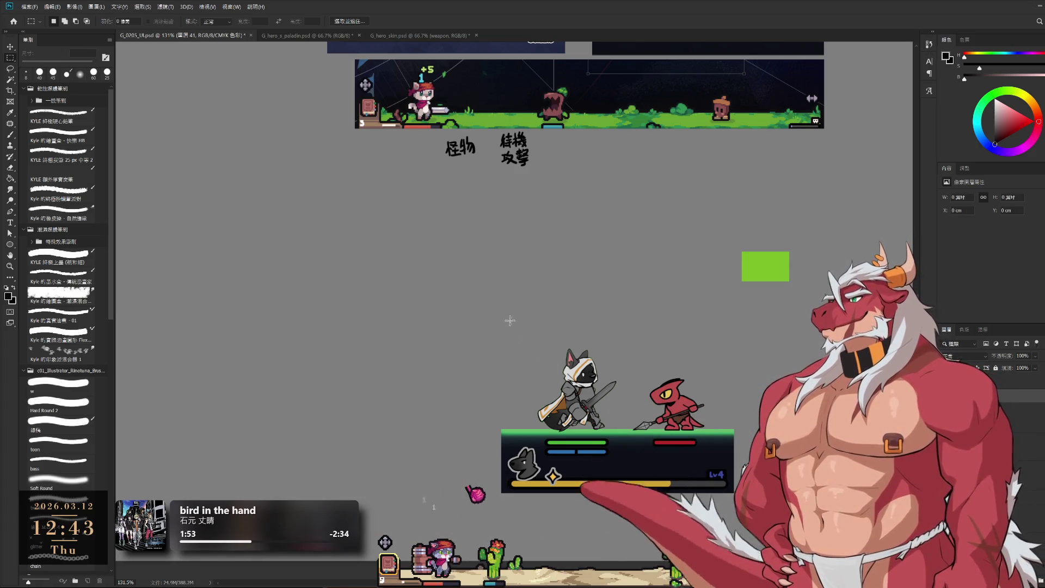
left_click_drag(508, 306, 728, 418)
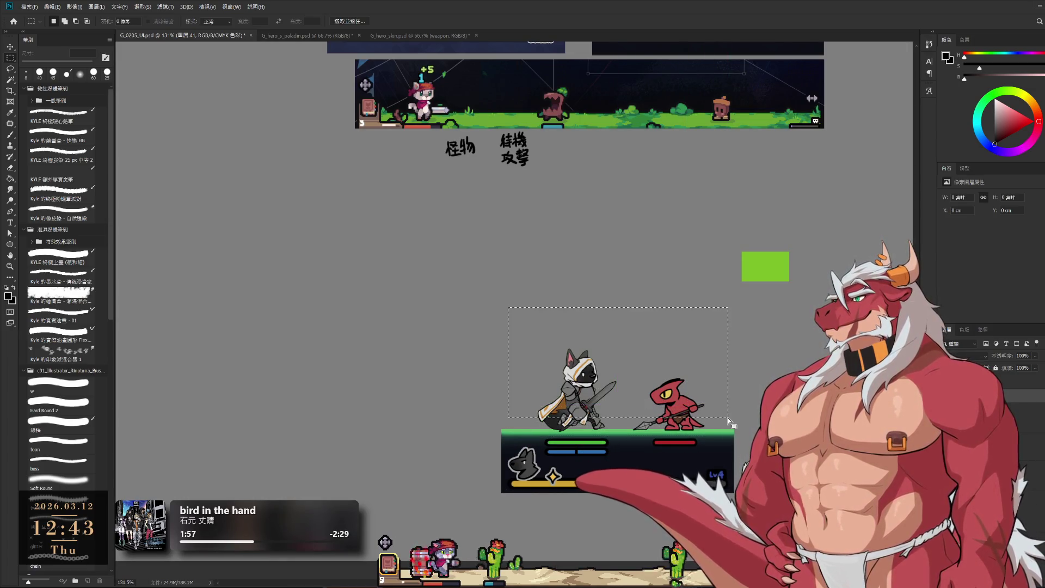
left_click(989, 129)
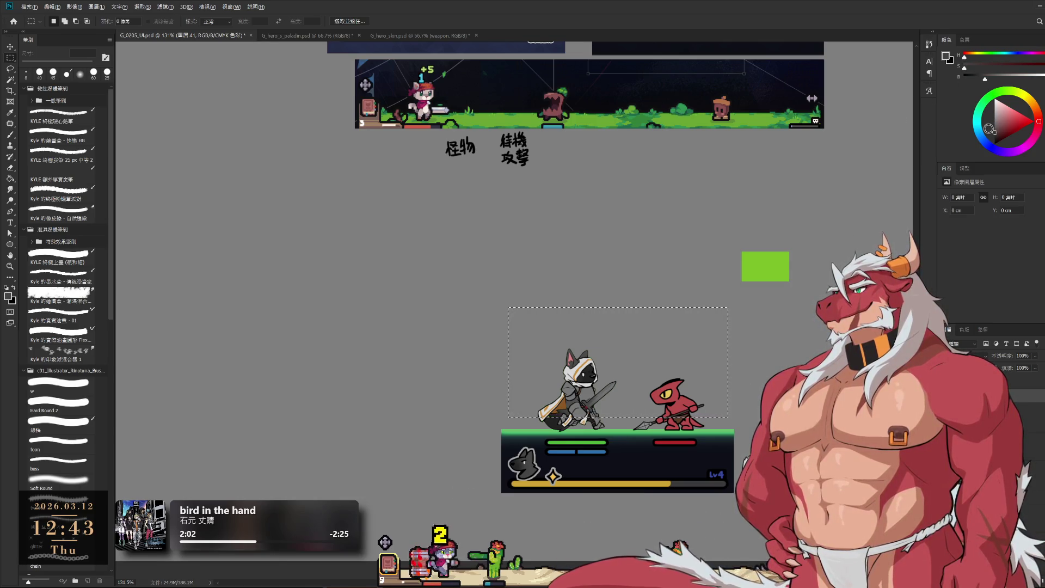
key("alt+BackSpace")
key("ctrl+d")
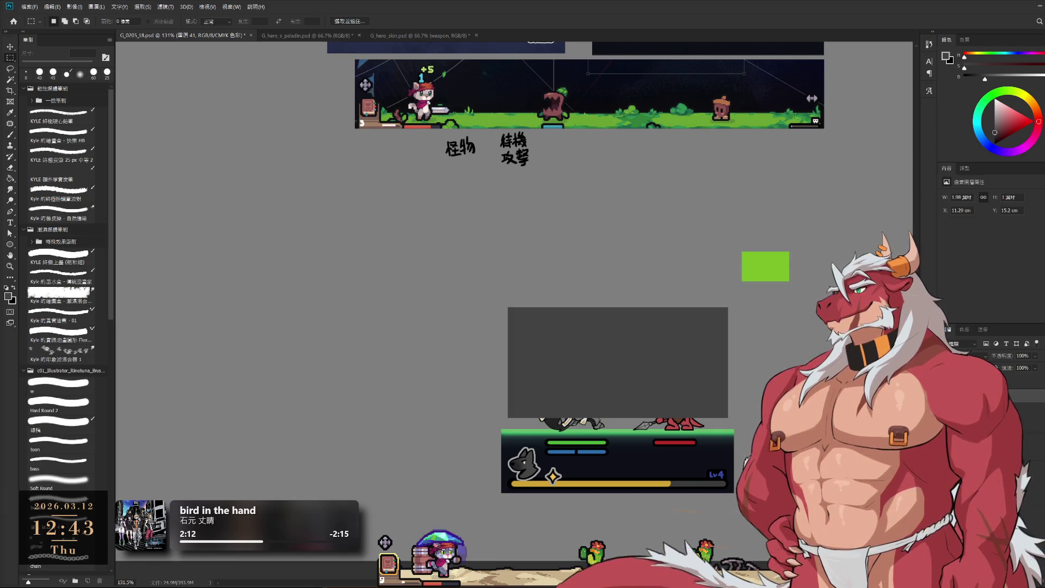
- Switch to the eraser, then back to a small brush
scroll(615, 296, "up", 2)
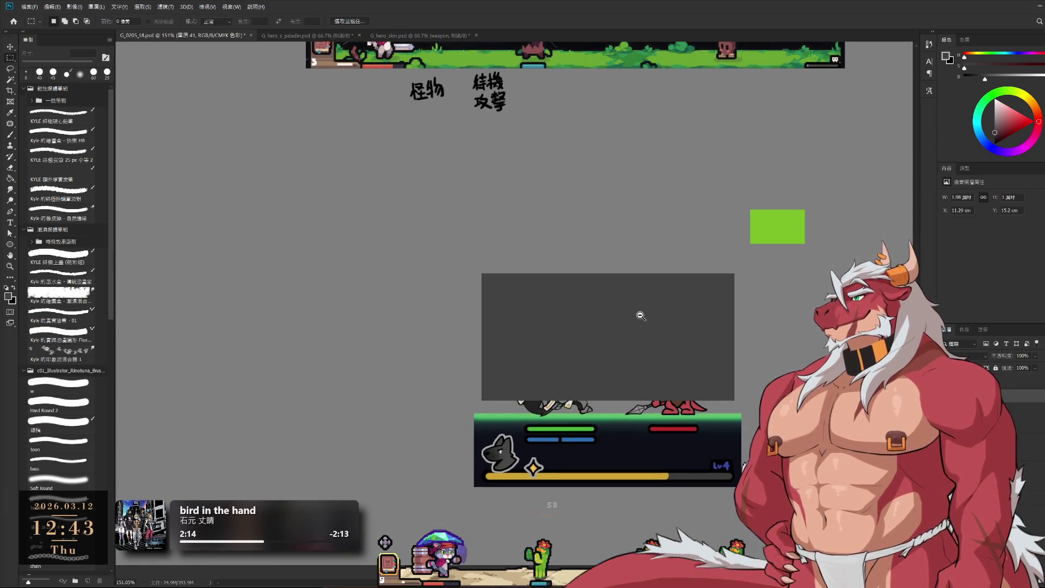
key("e")
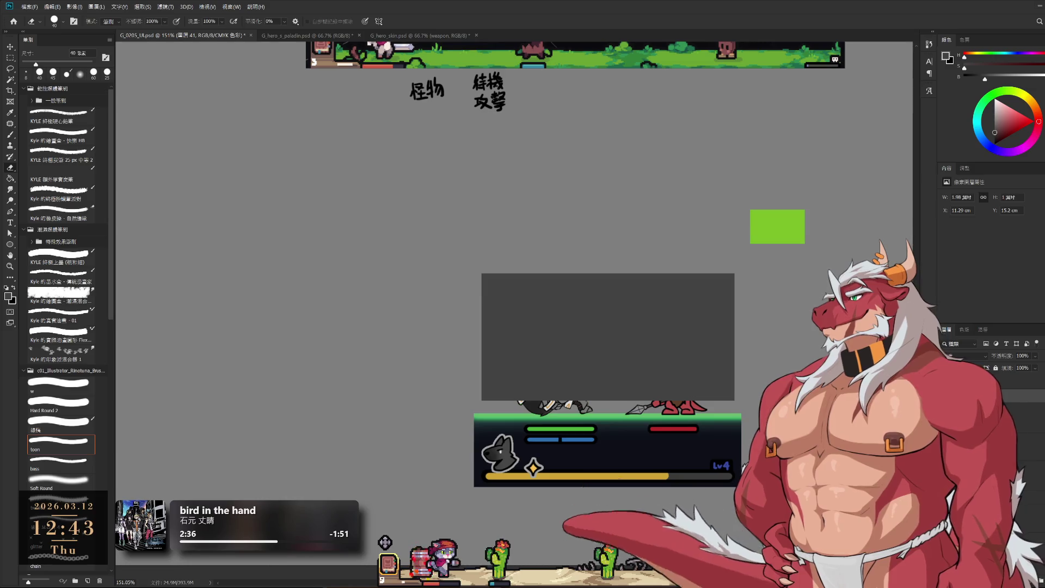
key("b")
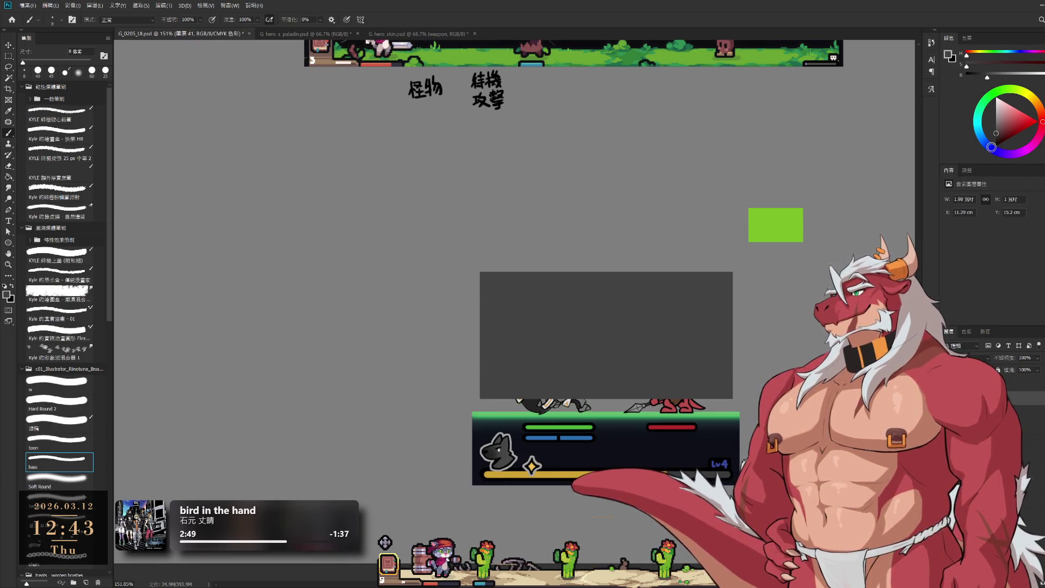
- Pick a dark navy colour and refill the grey block with it
left_click(991, 148)
left_click(1000, 129)
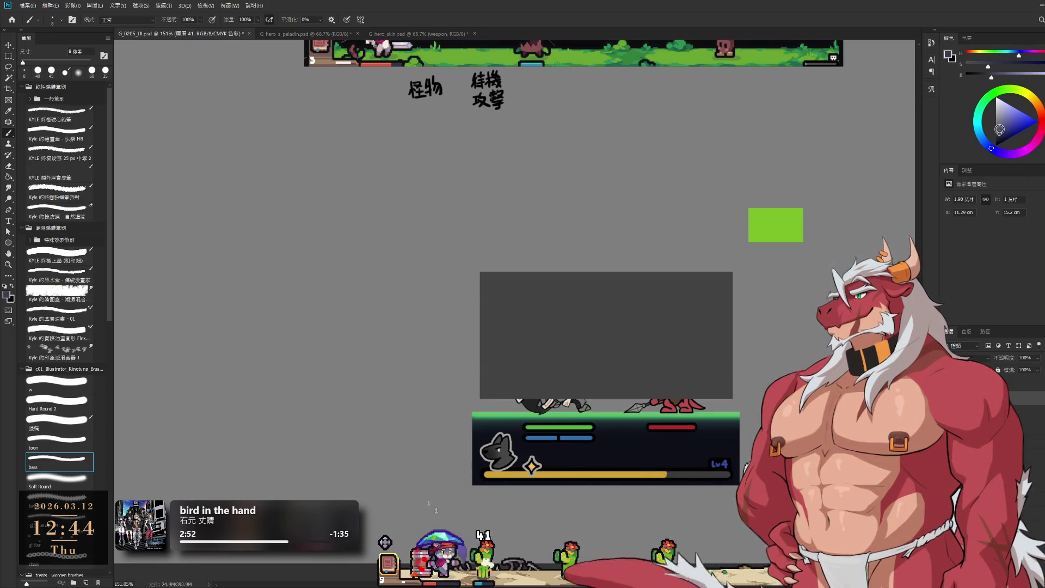
left_click_drag(999, 129, 999, 133)
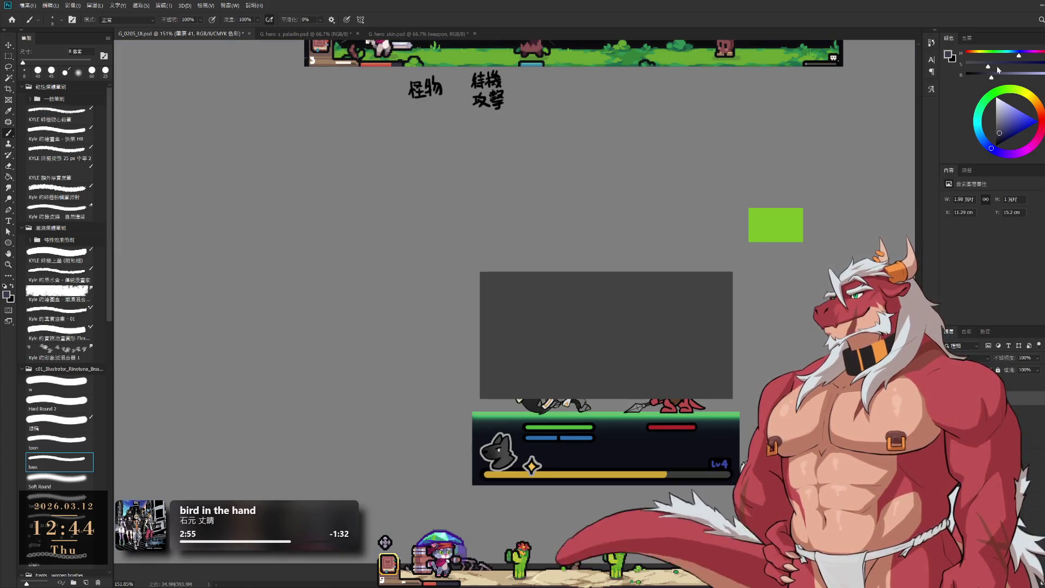
left_click(997, 67)
left_click(988, 74)
key("alt+BackSpace")
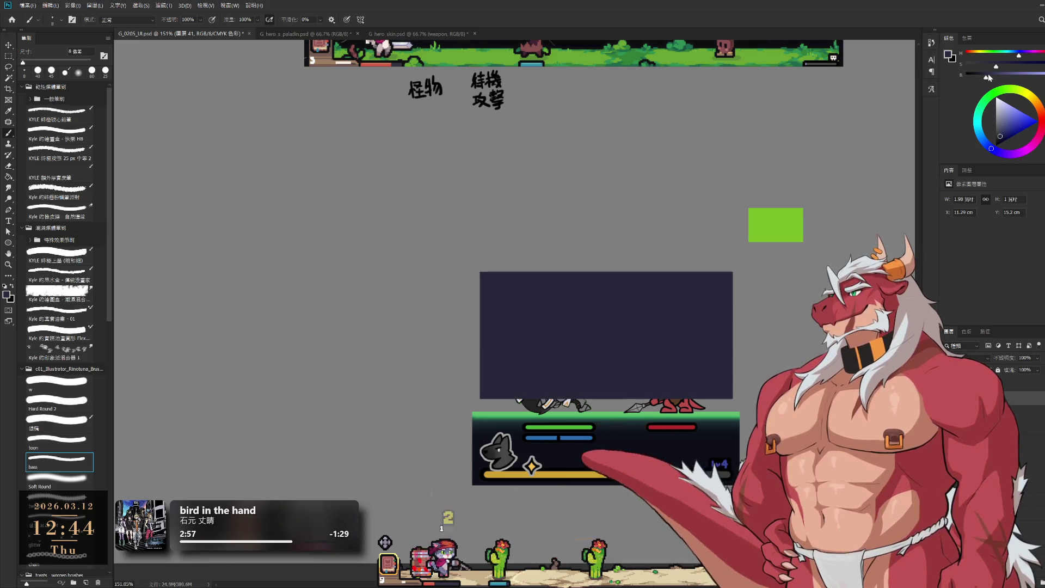
- Nudge the navy panel slightly down so it sits just above the battle bar
left_click_drag(664, 335, 663, 341)
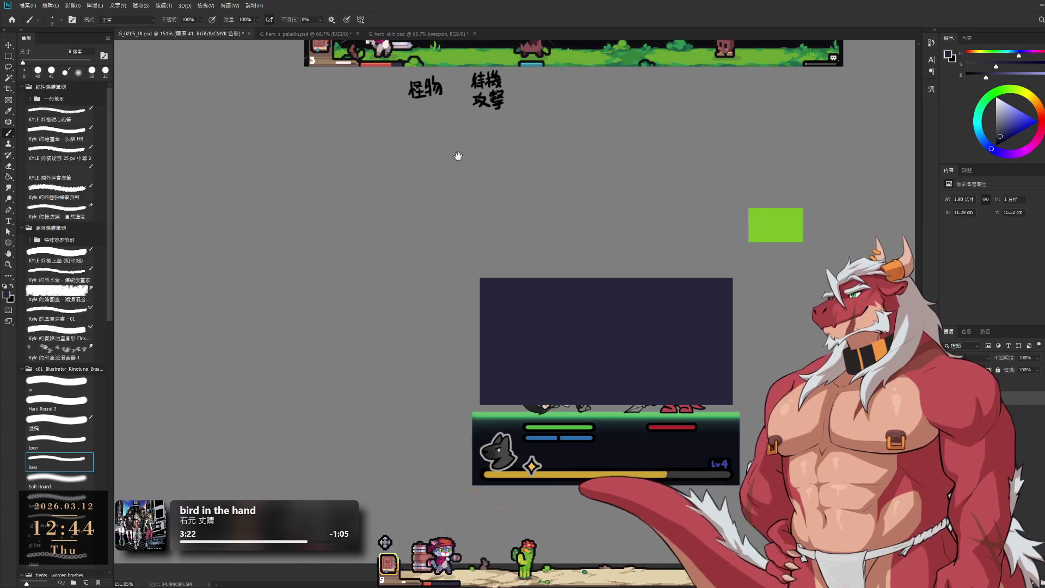
scroll(506, 392, "down", 5)
scroll(619, 389, "up", 4)
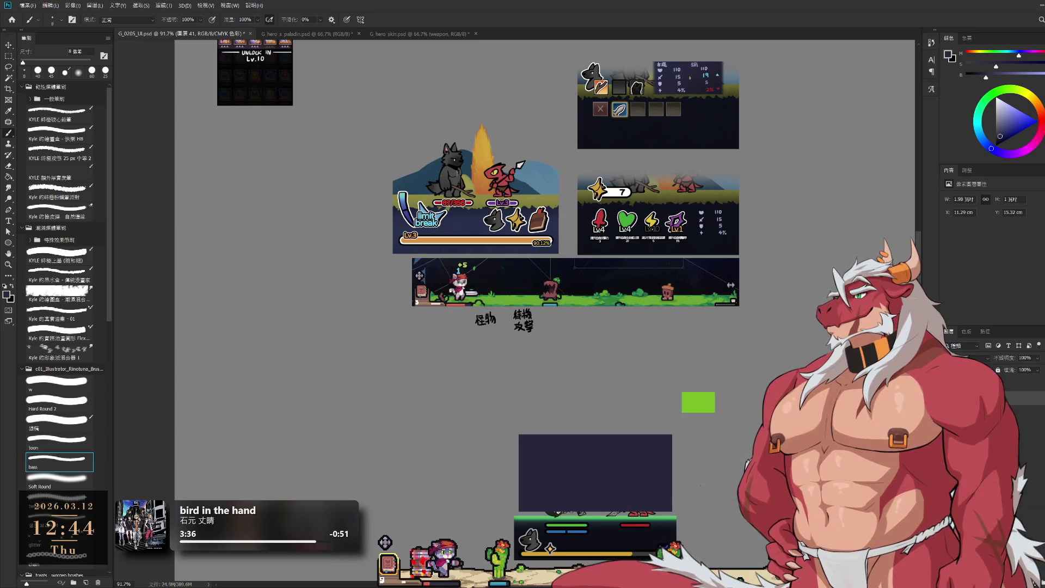
- Free-transform the navy panel, pulling its bottom edge up slightly
key("ctrl+t")
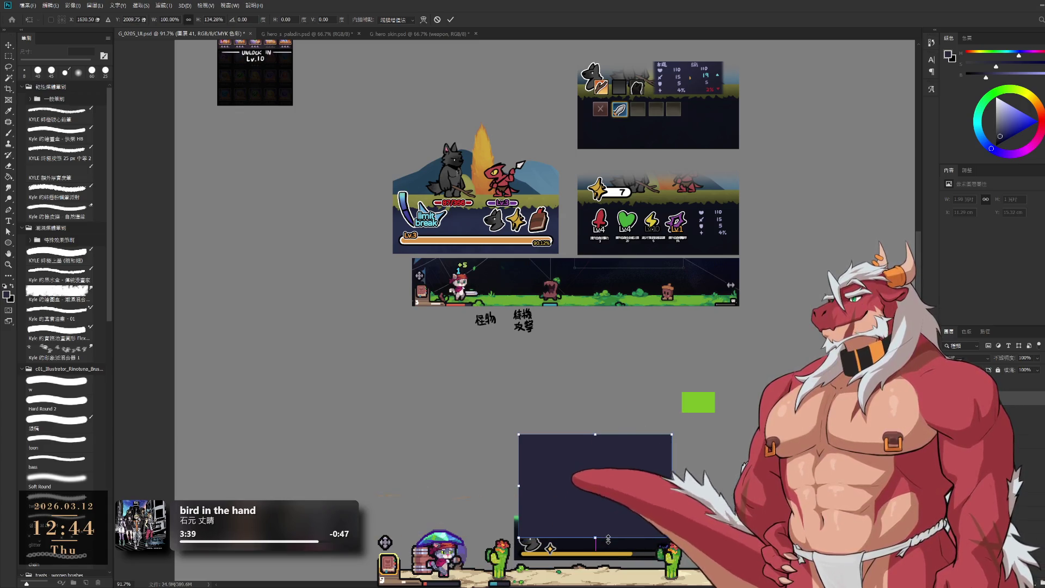
left_click_drag(595, 540, 595, 537)
key("Return")
key("b")
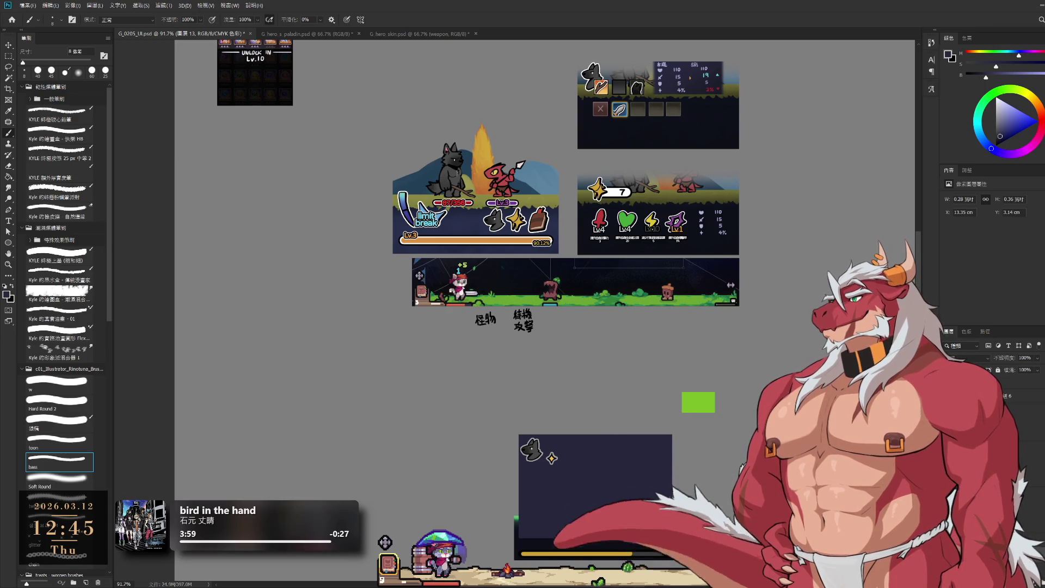
- Locate the equipment-slot icons group by toggling its visibility in the Layers panel
left_click(980, 396)
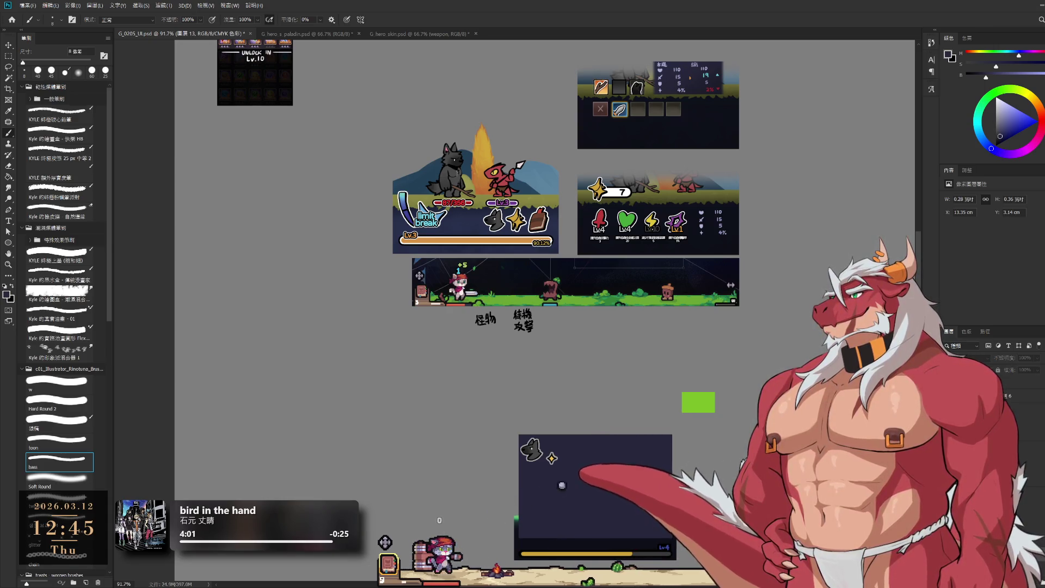
left_click(980, 409)
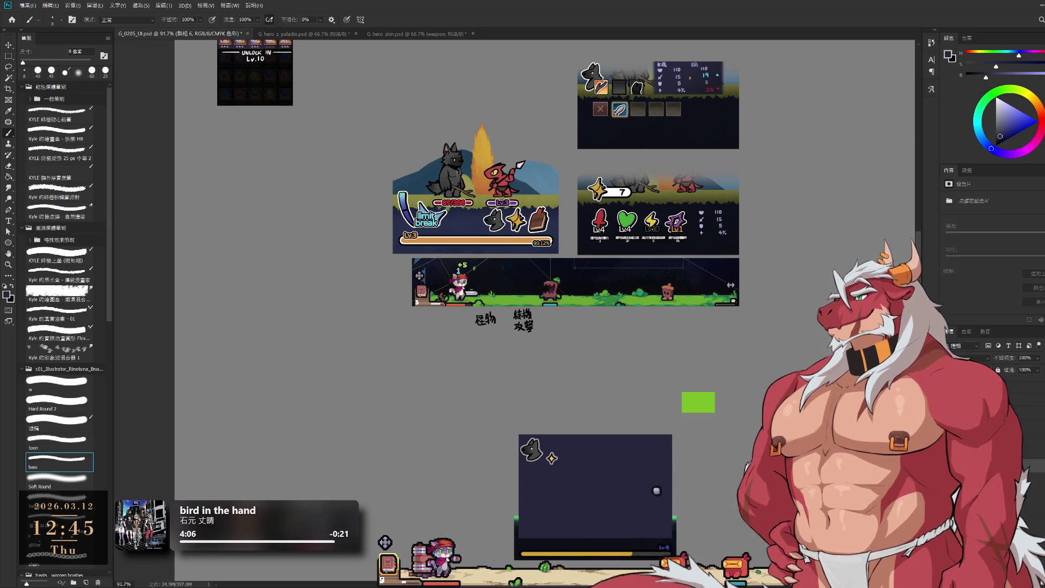
left_click(980, 420)
left_click(954, 420)
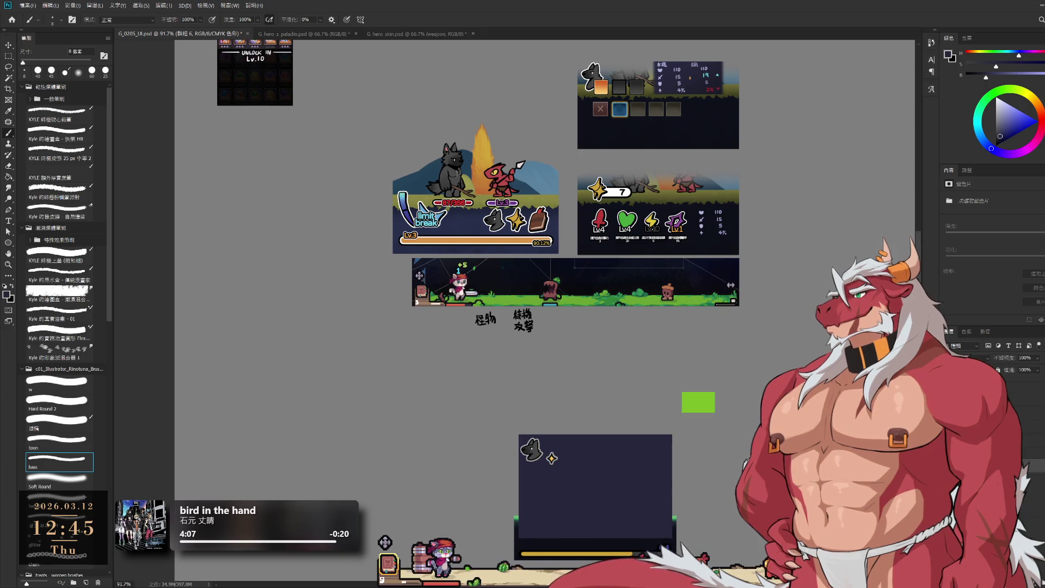
left_click(954, 421)
left_click(954, 420)
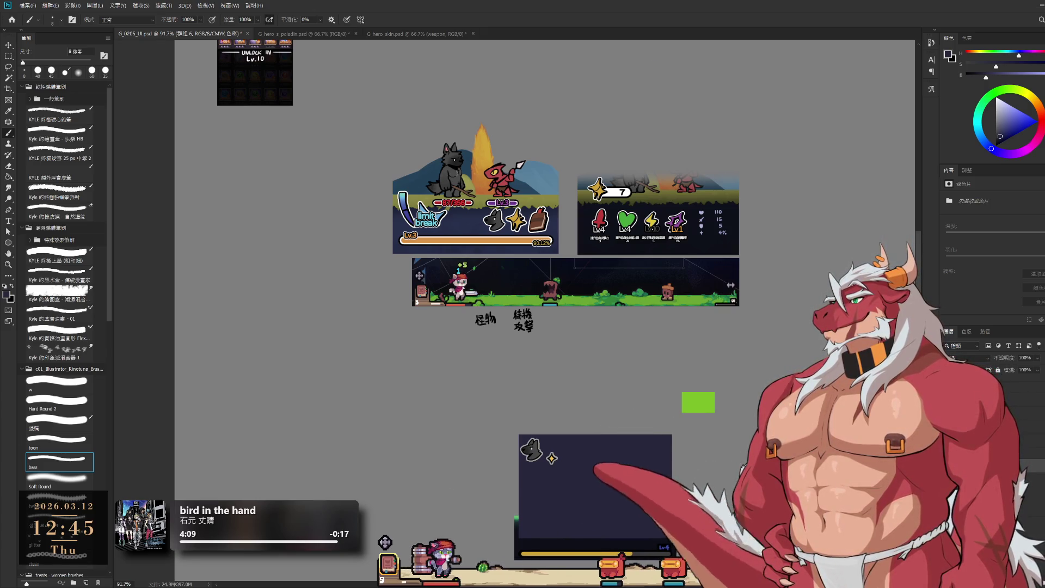
left_click(954, 420)
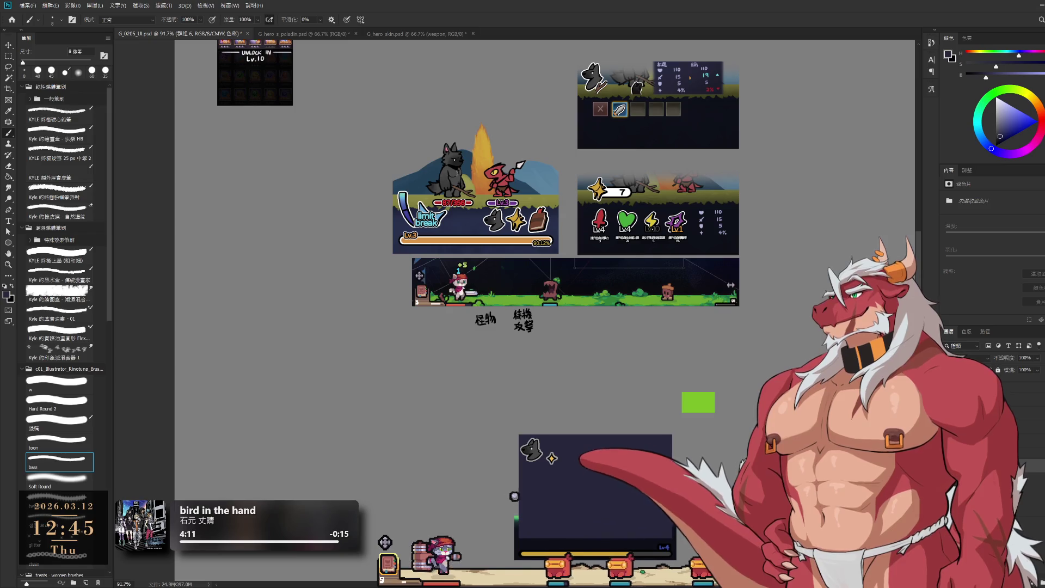
left_click(980, 430)
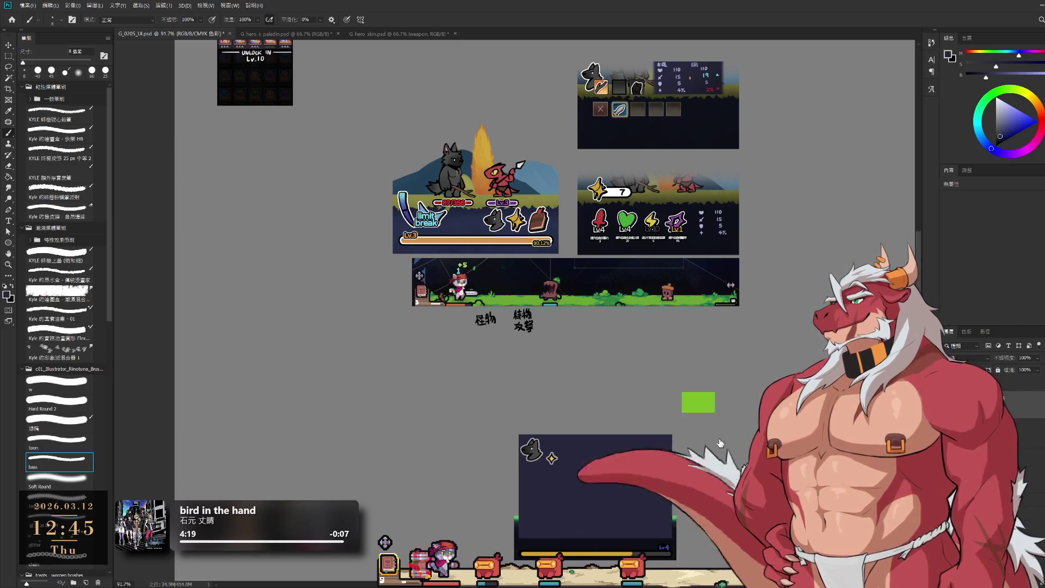
- Move the equipment-slot icons layer down into the navy panel with Free Transform
left_click(1024, 390)
key("ctrl+t")
mouse_move(624, 98)
left_mouse_down()
mouse_move(612, 422)
mouse_move(549, 457)
mouse_move(564, 452)
mouse_move(567, 466)
mouse_move(562, 456)
left_mouse_up()
scroll(564, 463, "up", 3)
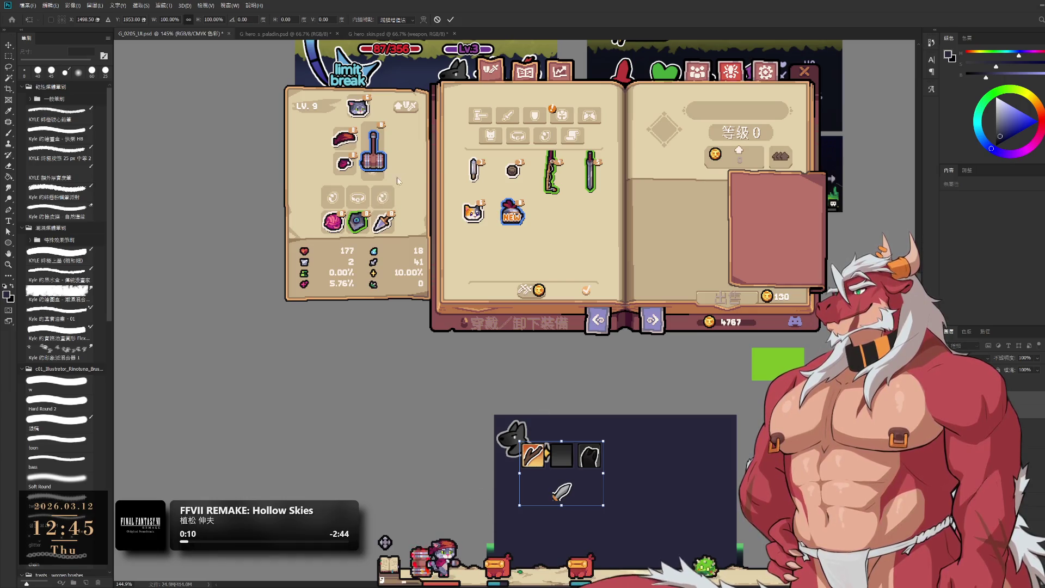
- Close the reference inventory screenshot, commit the icons' placement and view the mockups above
left_click(805, 73)
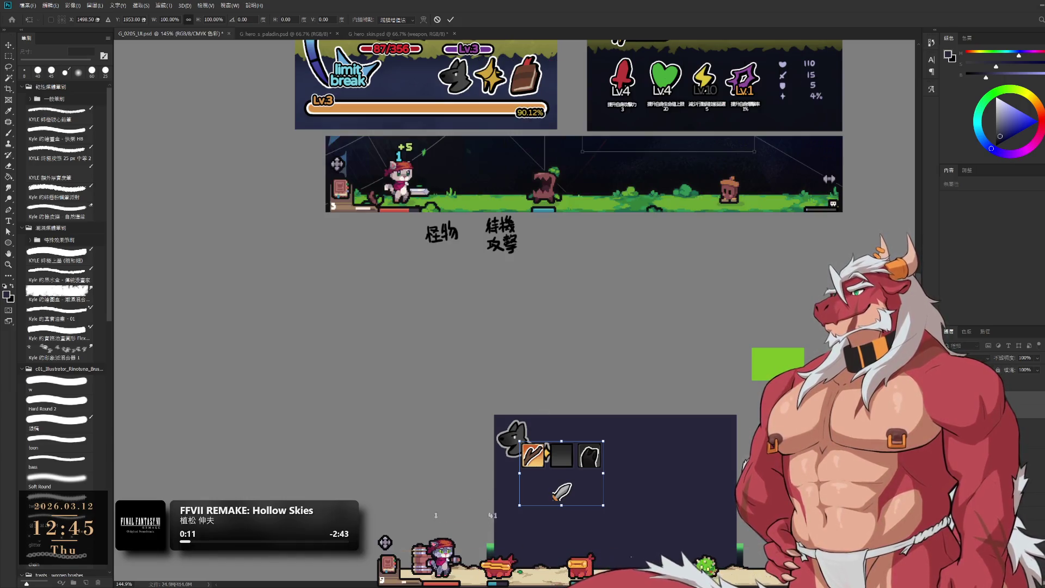
key("Return")
key("b")
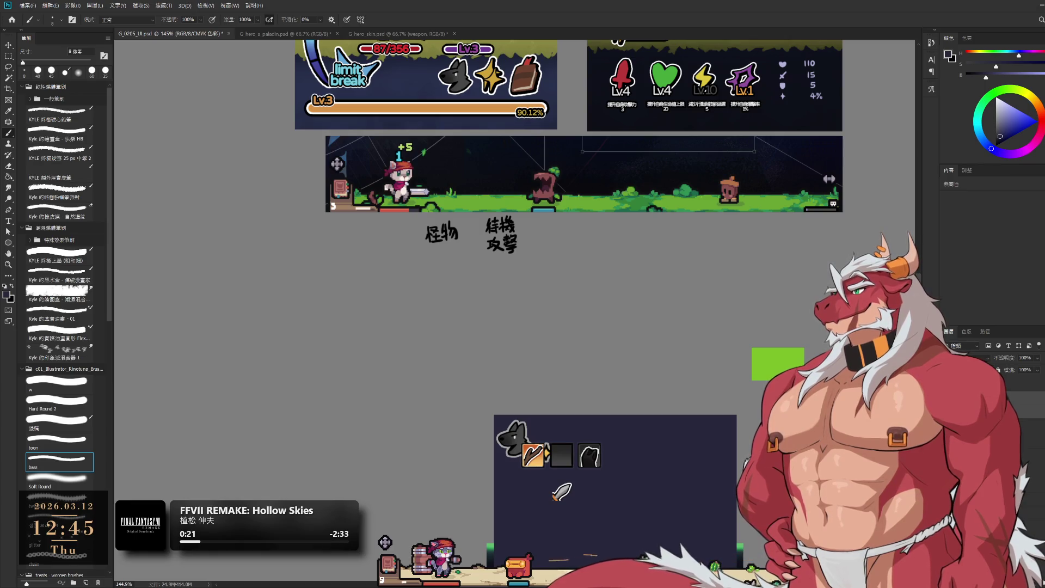
left_click_drag(624, 435, 626, 390)
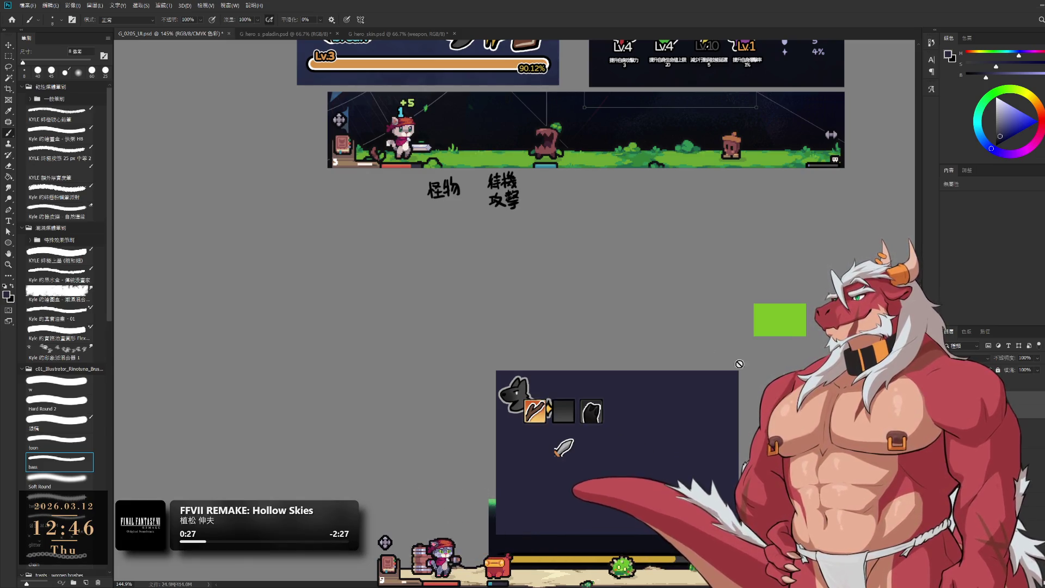
scroll(663, 343, "up", 3)
scroll(690, 319, "down", 2, "alt")
scroll(656, 207, "up", 1)
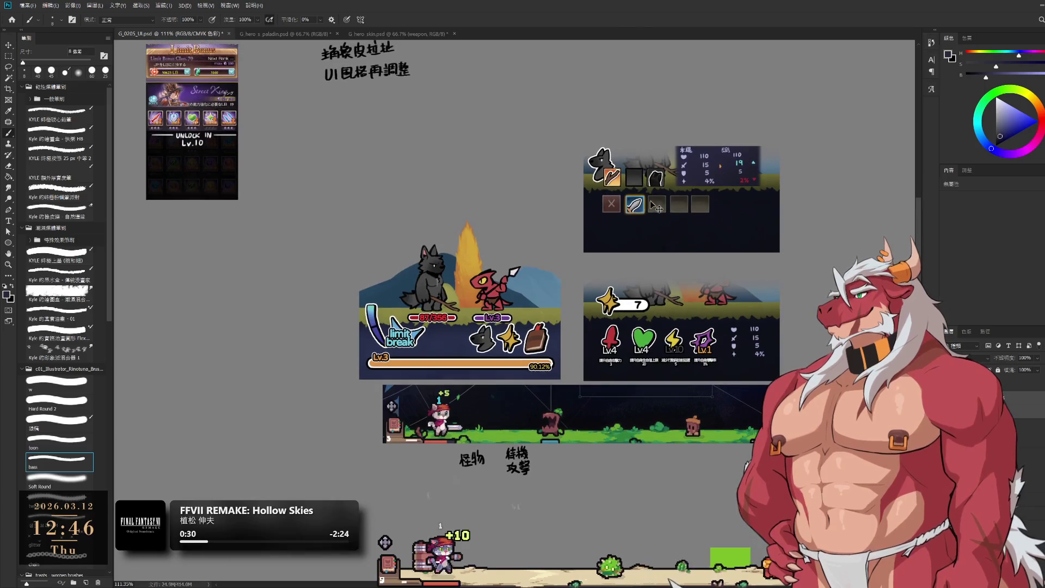
- On the copied equipment panel, delete the empty slot box, keeping the red X slot and stats panel
left_click(613, 205)
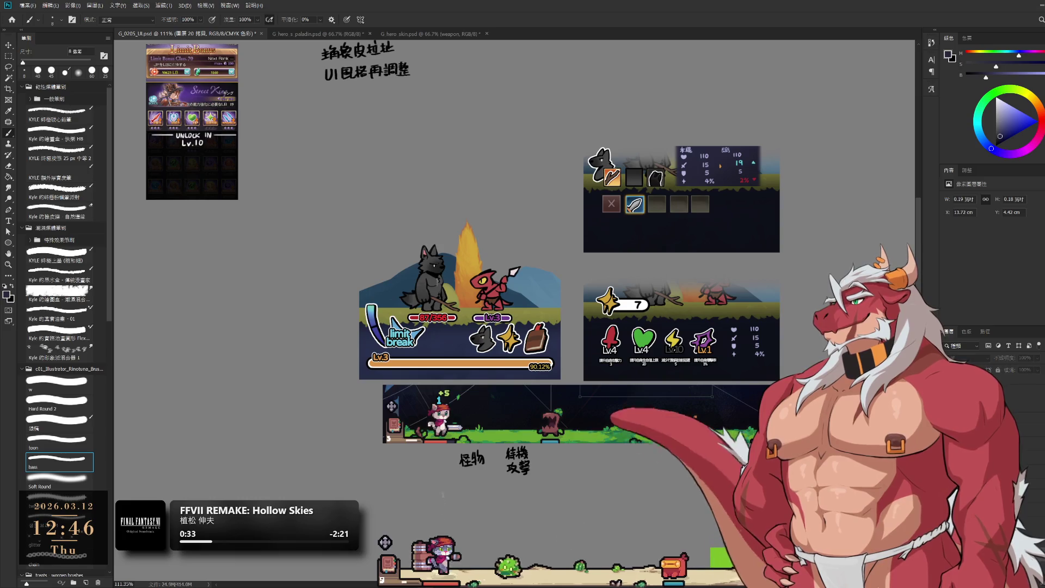
key("Delete")
key("ctrl+z")
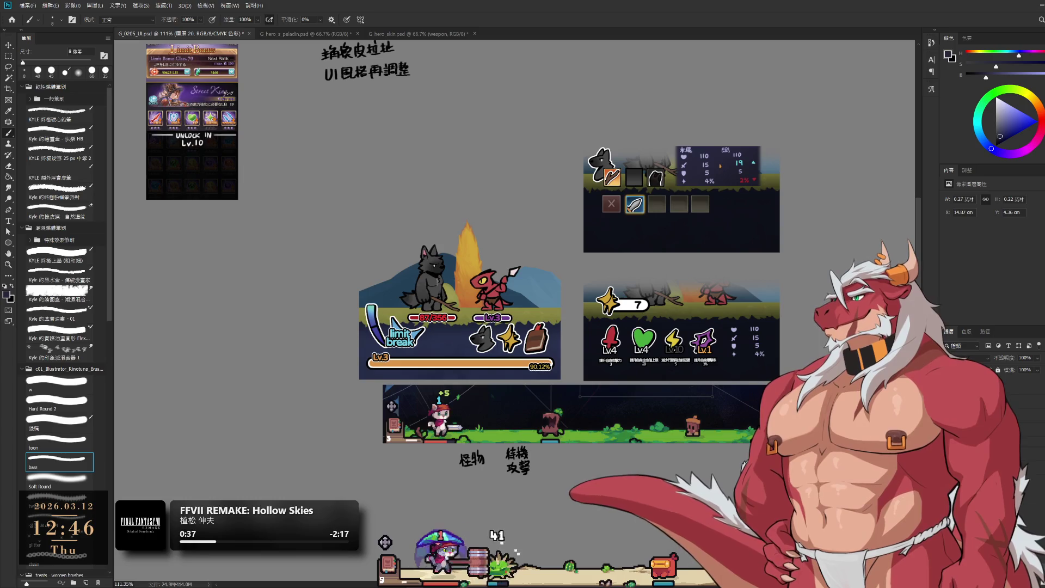
key("Delete")
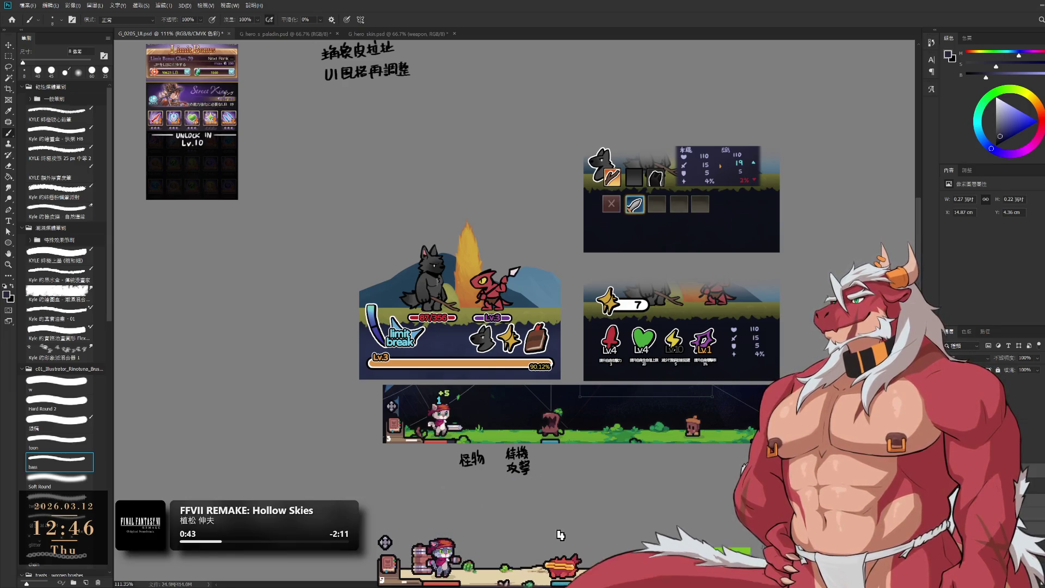
key("Delete")
key("ctrl+z")
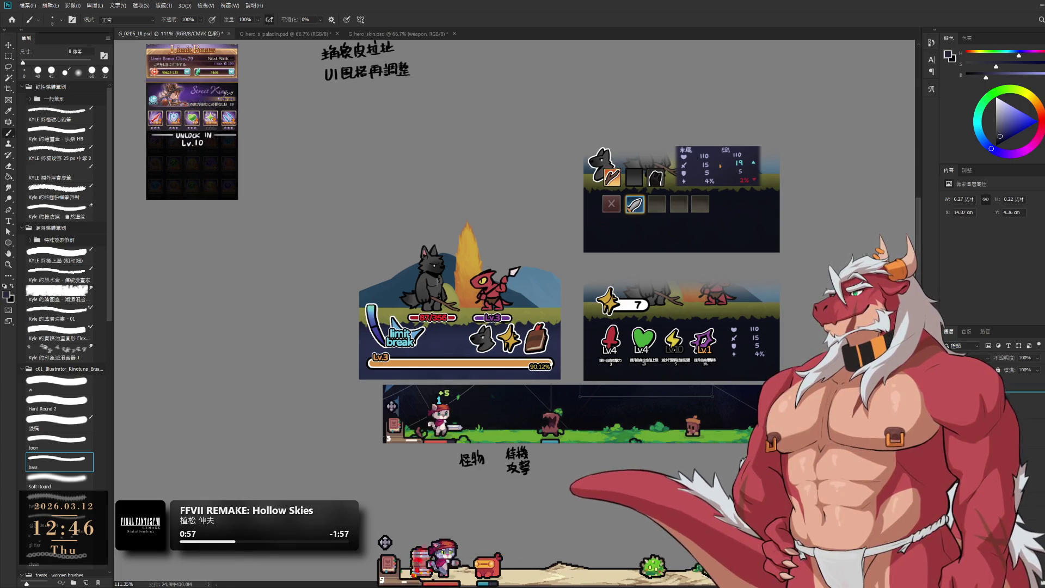
scroll(759, 309, "down", 5)
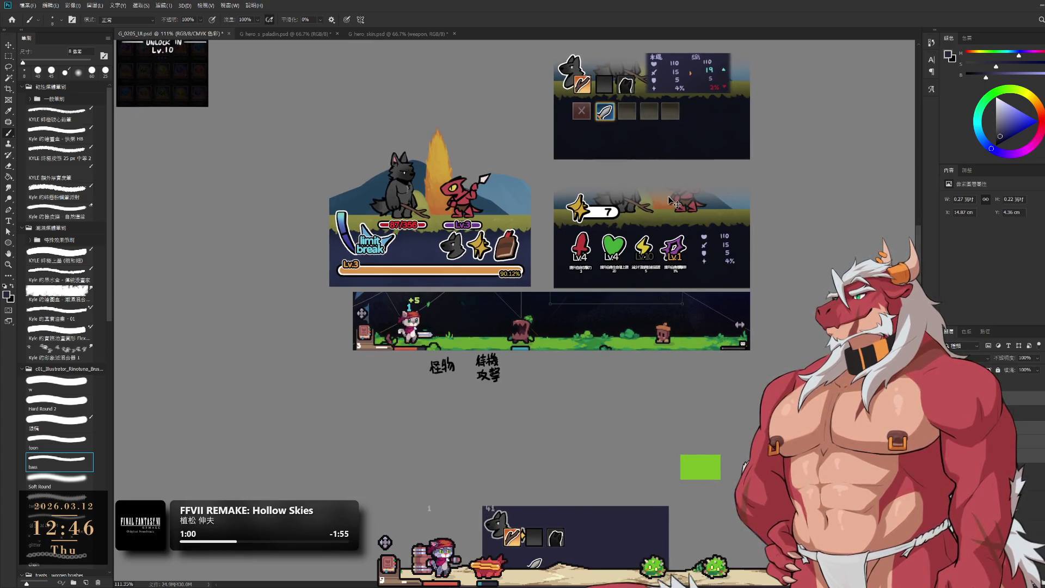
- Move the copied slot row down into the lower navy panel and nudge its middle slot left
key("ctrl+t")
mouse_move(612, 116)
left_mouse_down()
mouse_move(615, 366)
mouse_move(591, 485)
mouse_move(643, 340)
mouse_move(667, 370)
mouse_move(616, 425)
mouse_move(651, 412)
mouse_move(621, 414)
left_mouse_up()
key("Return")
scroll(622, 413, "up", 5)
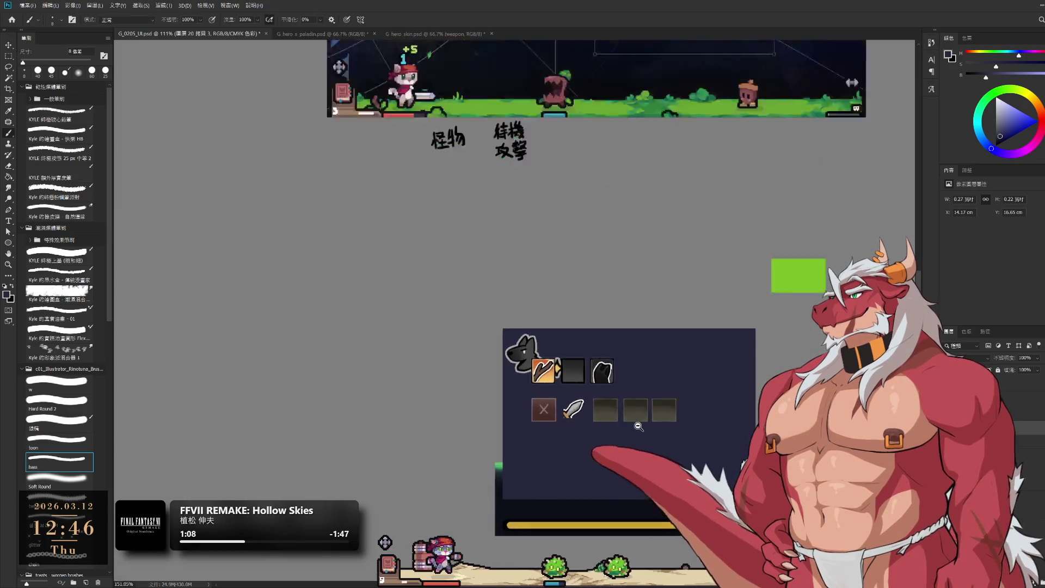
key("b")
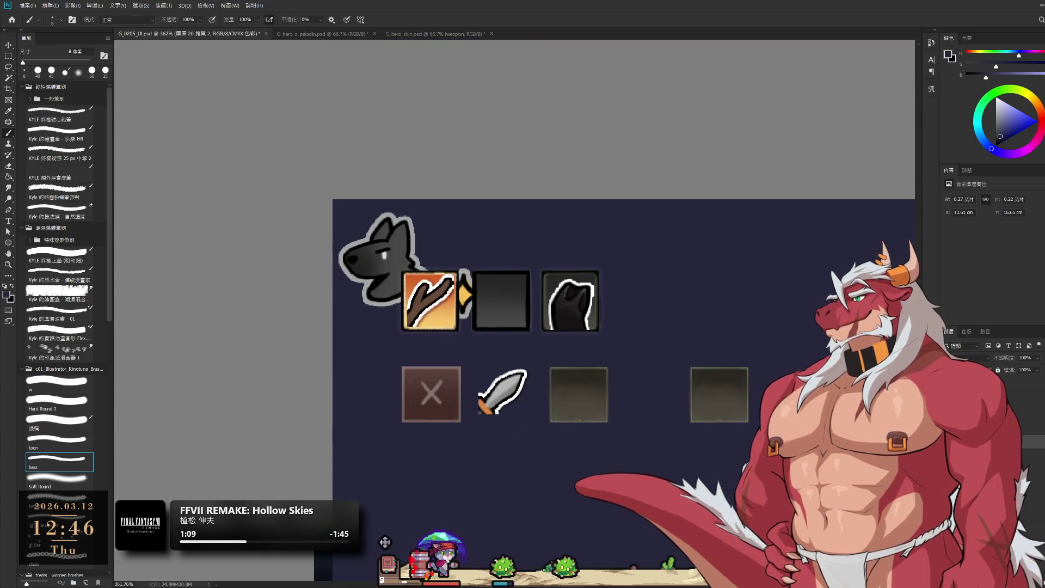
left_click_drag(648, 406, 645, 407)
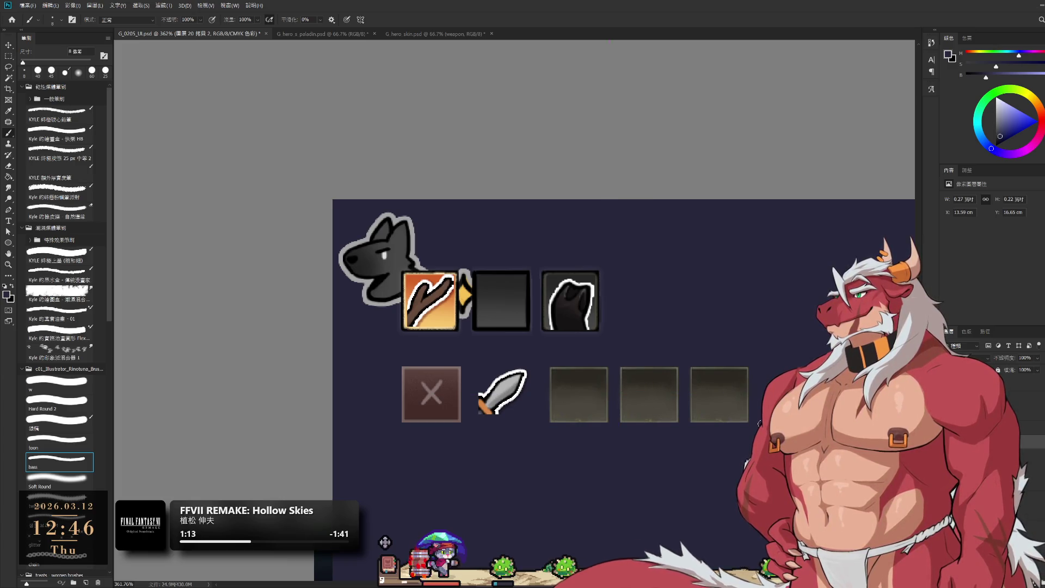
- Delete the sword icon from the slot row
left_click(761, 423, "ctrl")
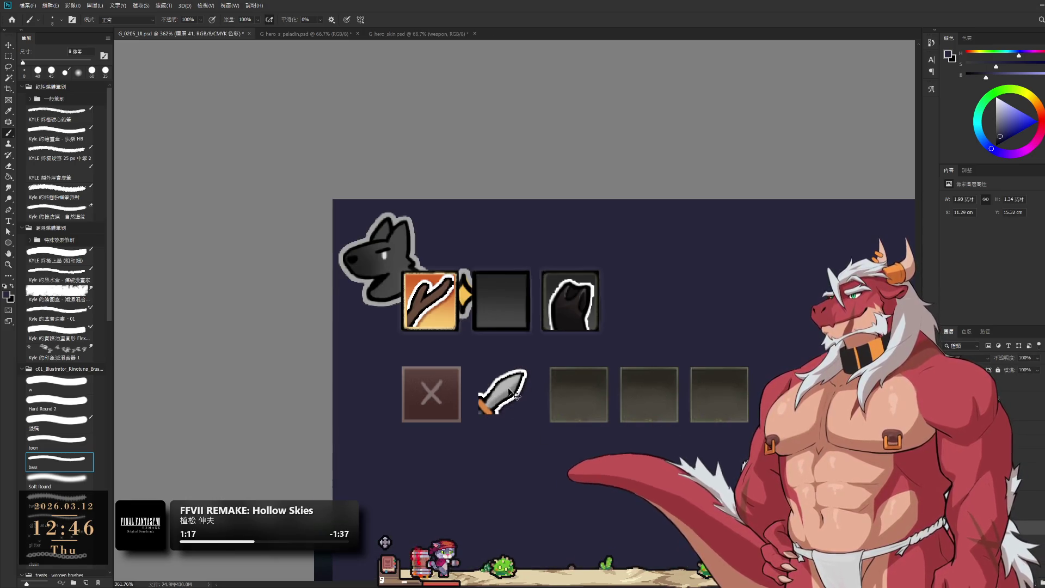
key("Delete")
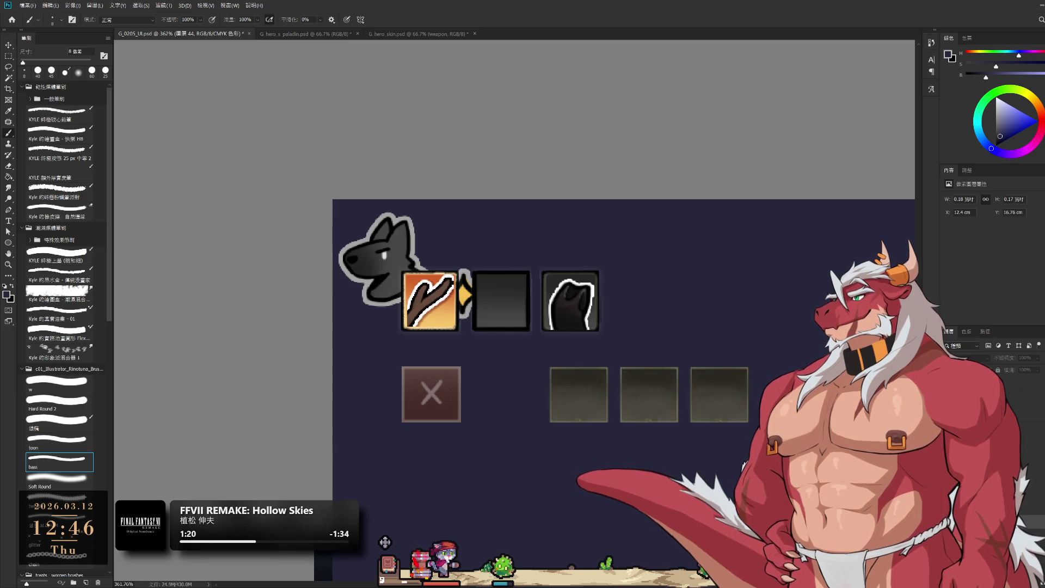
key("ctrl+z")
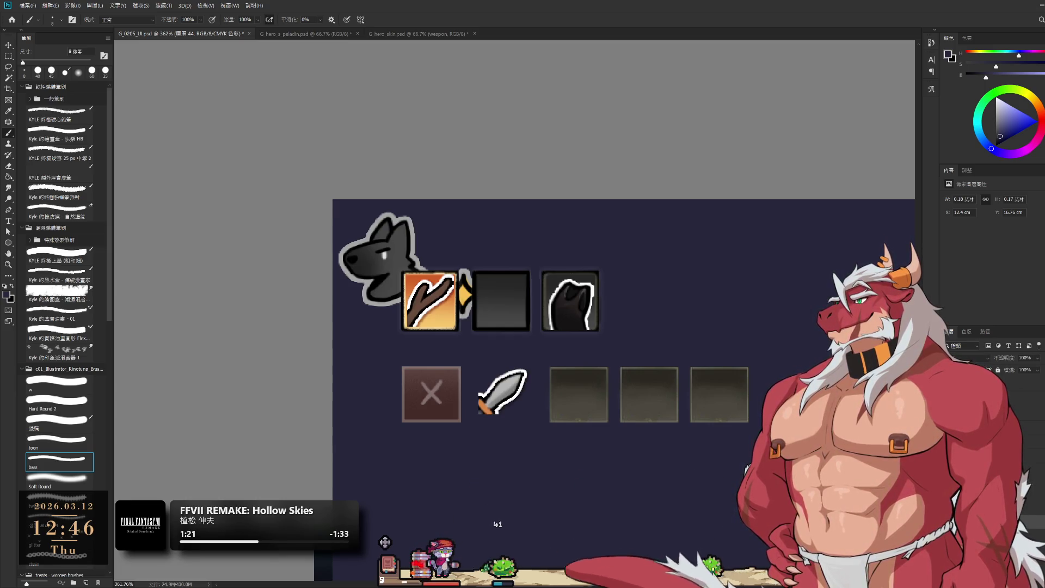
key("Delete")
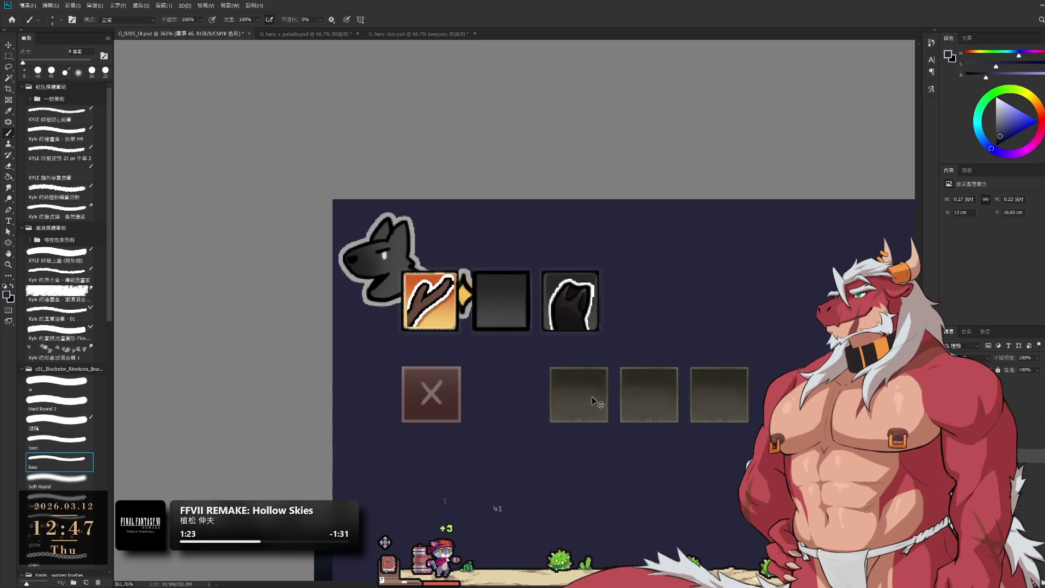
- Shift the empty slots left so they line up evenly beside the X box
left_click(718, 400, "ctrl")
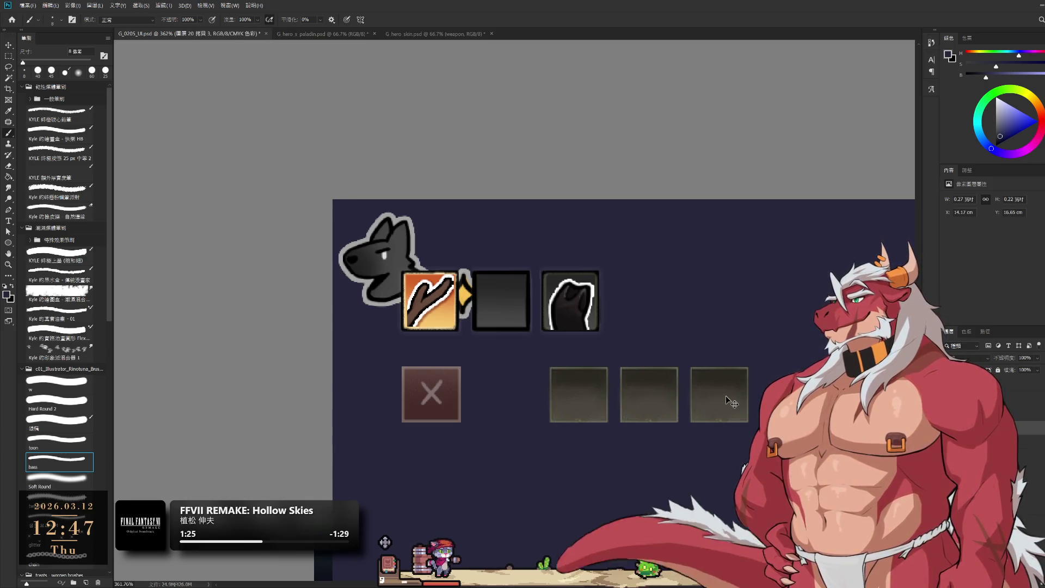
mouse_move(727, 401)
left_mouse_down()
mouse_move(730, 412)
mouse_move(517, 403)
left_mouse_up()
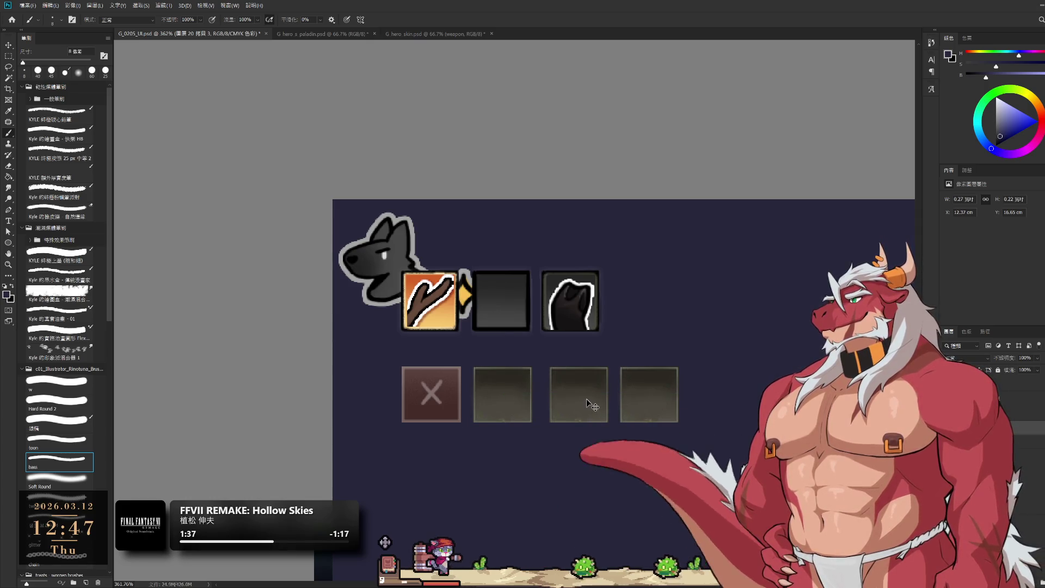
left_click_drag(591, 401, 581, 399)
left_click(385, 543)
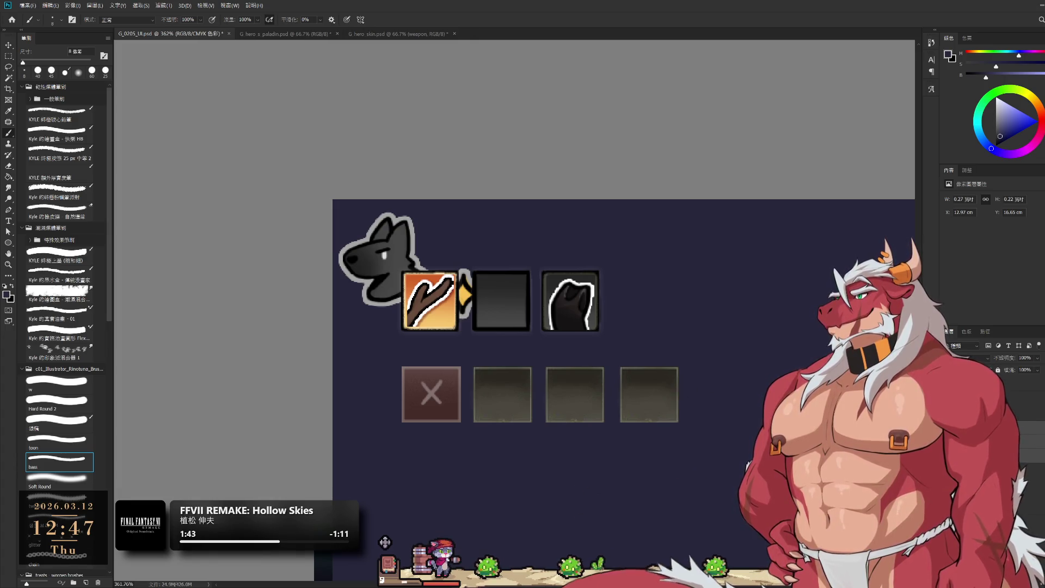
mouse_move(645, 391)
left_mouse_down()
mouse_move(658, 401)
mouse_move(610, 359)
left_mouse_up()
scroll(668, 406, "down", 2)
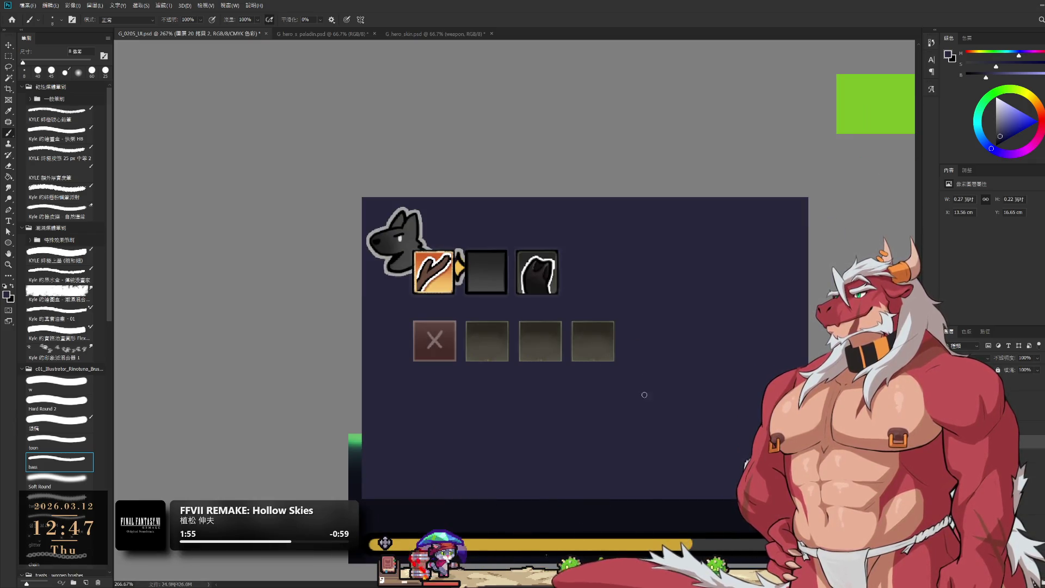
scroll(599, 389, "down", 3)
scroll(595, 388, "up", 1)
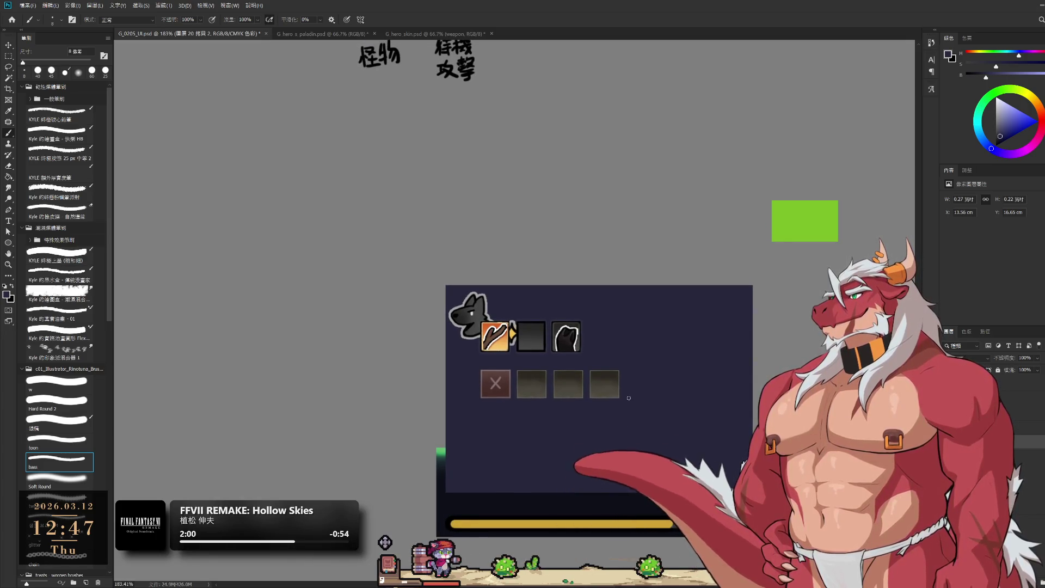
- Select three empty slots and Alt-drag a copy to the right, giving six slots
left_click(501, 384, "ctrl")
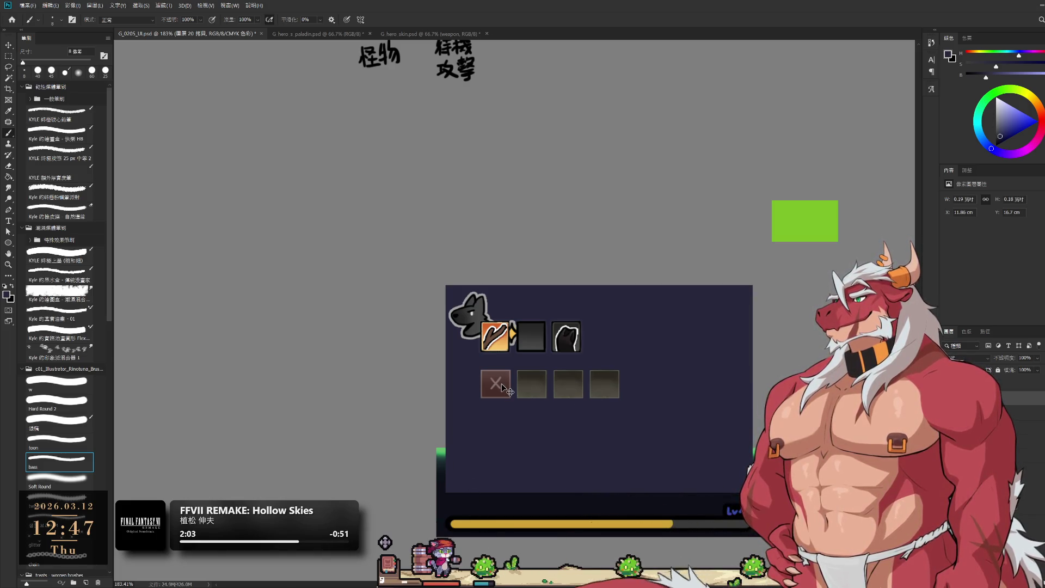
left_click(534, 380, "ctrl")
left_click(600, 381, "ctrl")
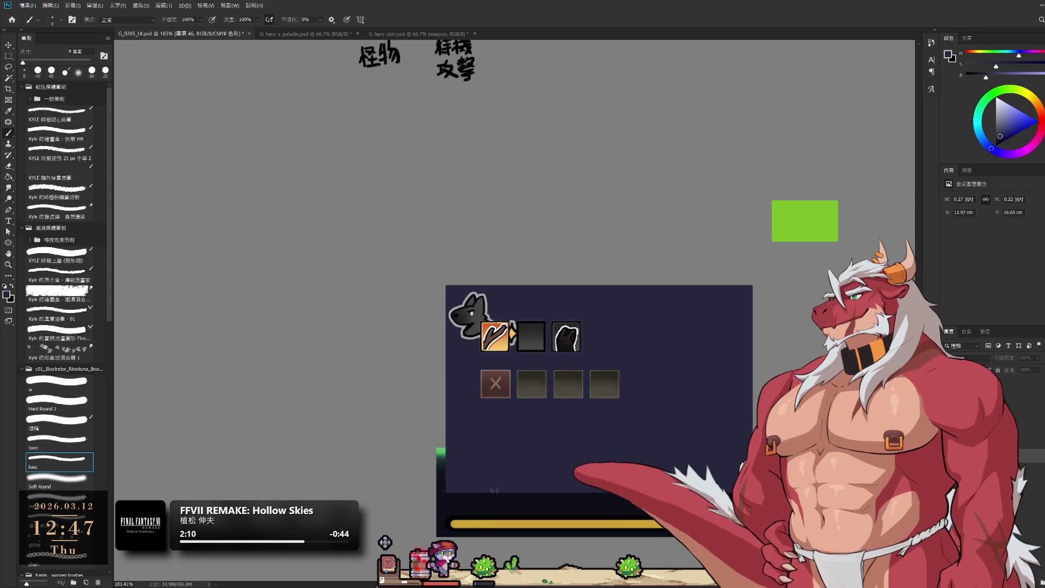
key("ctrl+z")
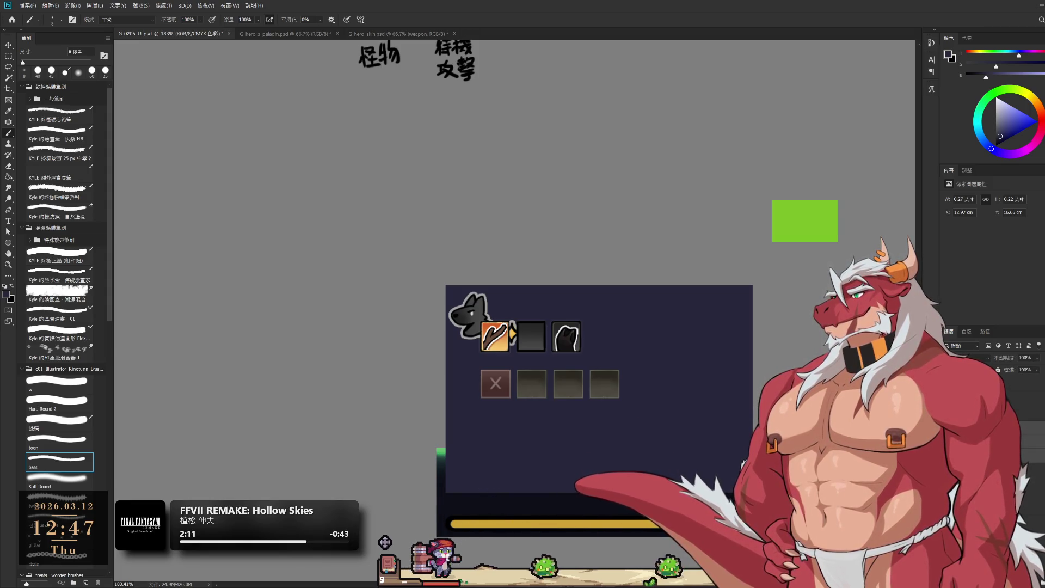
key("ctrl+z")
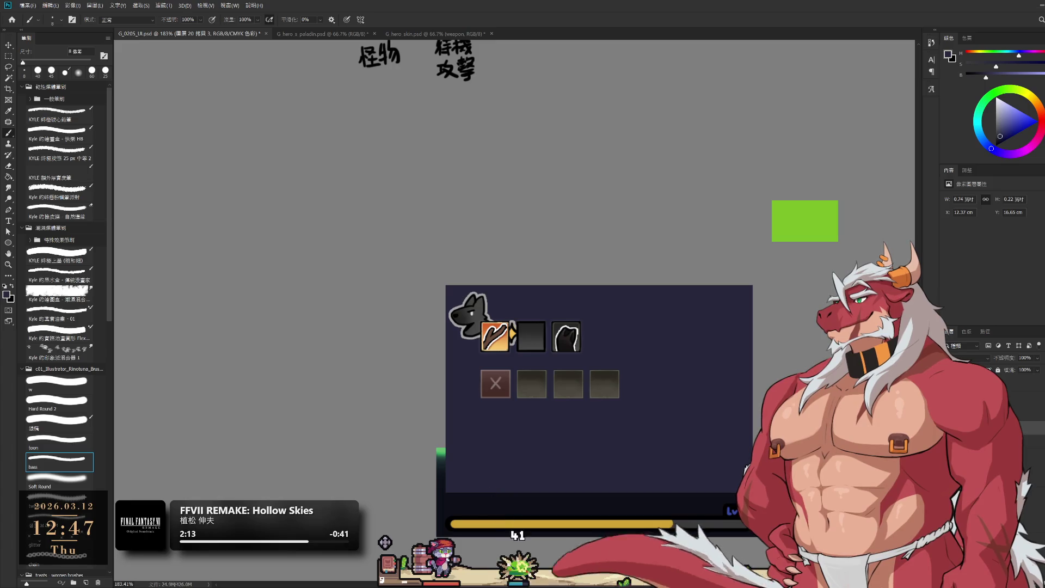
left_click_drag(605, 392, 719, 396)
scroll(721, 424, "down", 3)
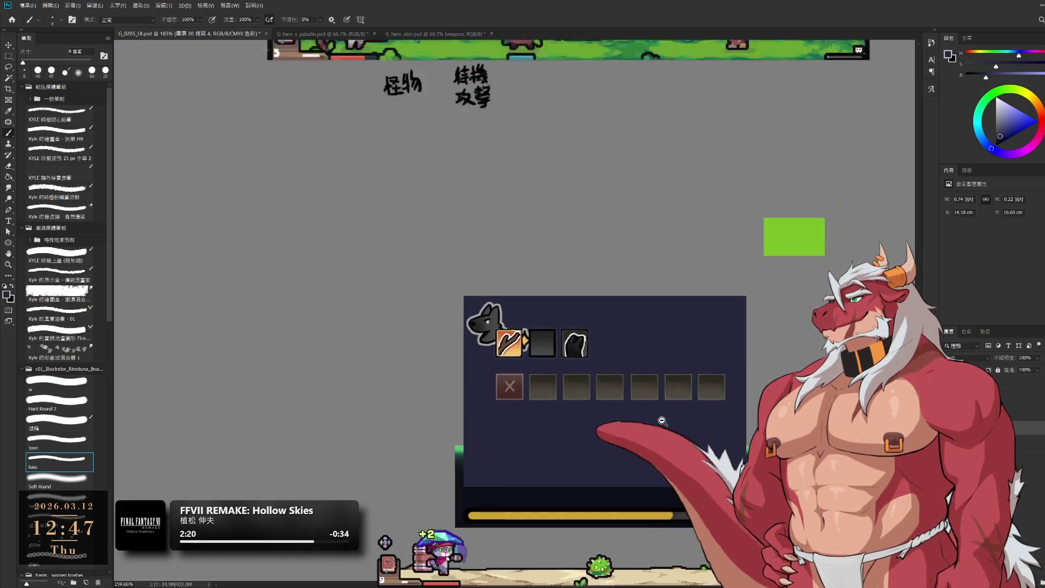
scroll(665, 420, "up", 1)
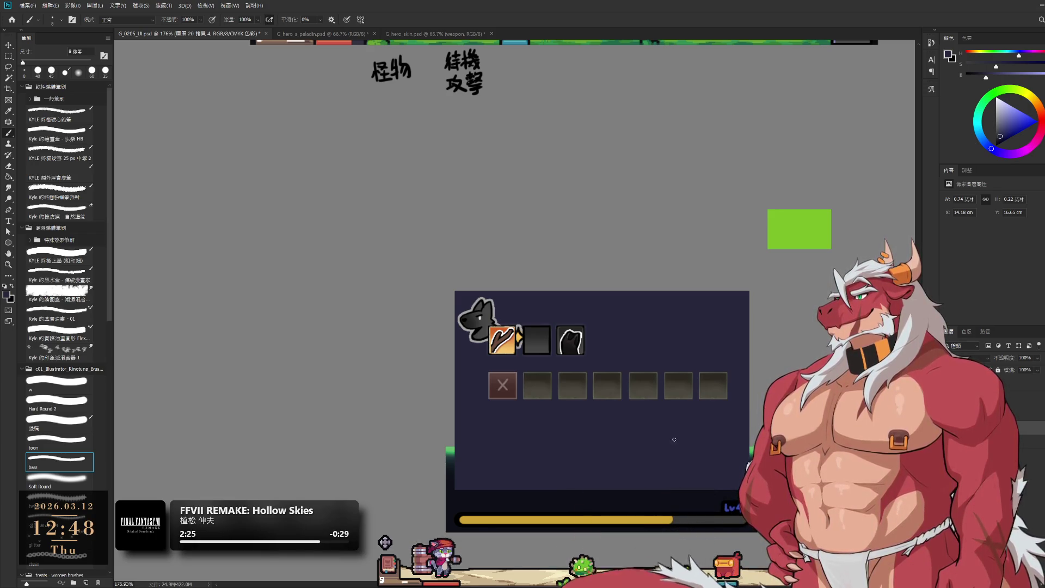
- Select the dark panel layer and set up a slightly smaller eraser
key("alt+bracketleft")
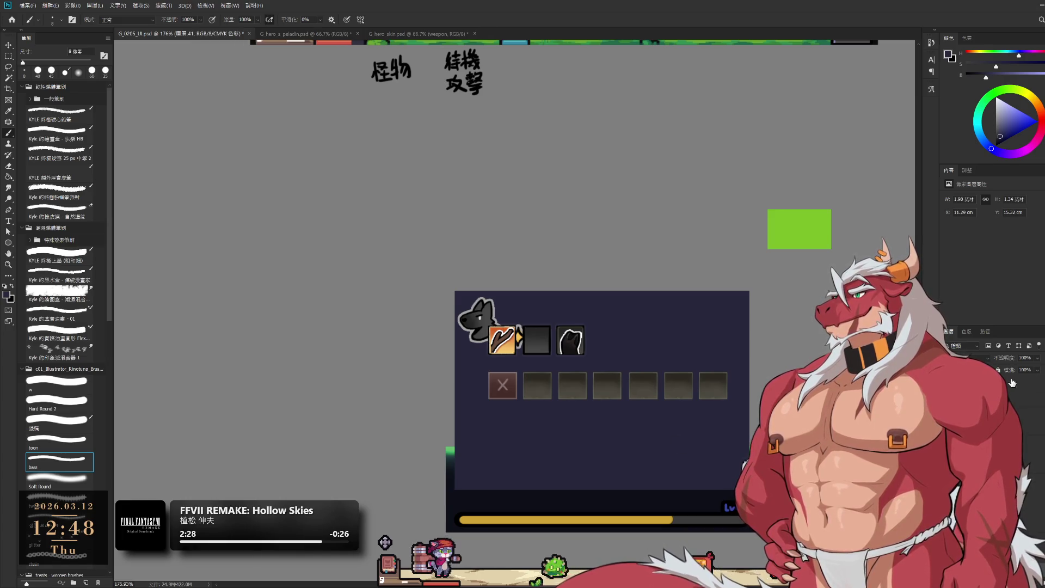
key("e")
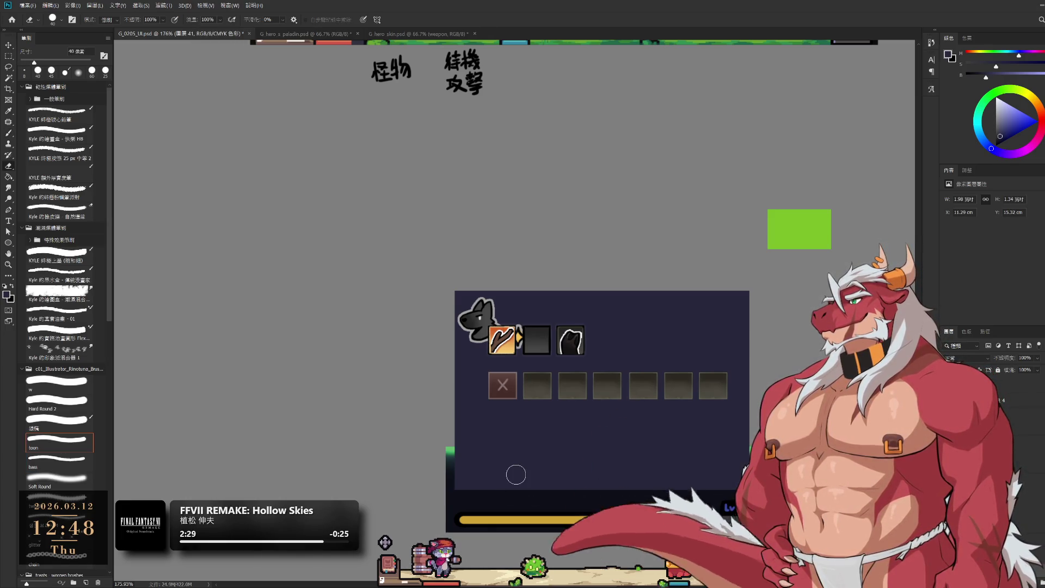
key("bracketleft")
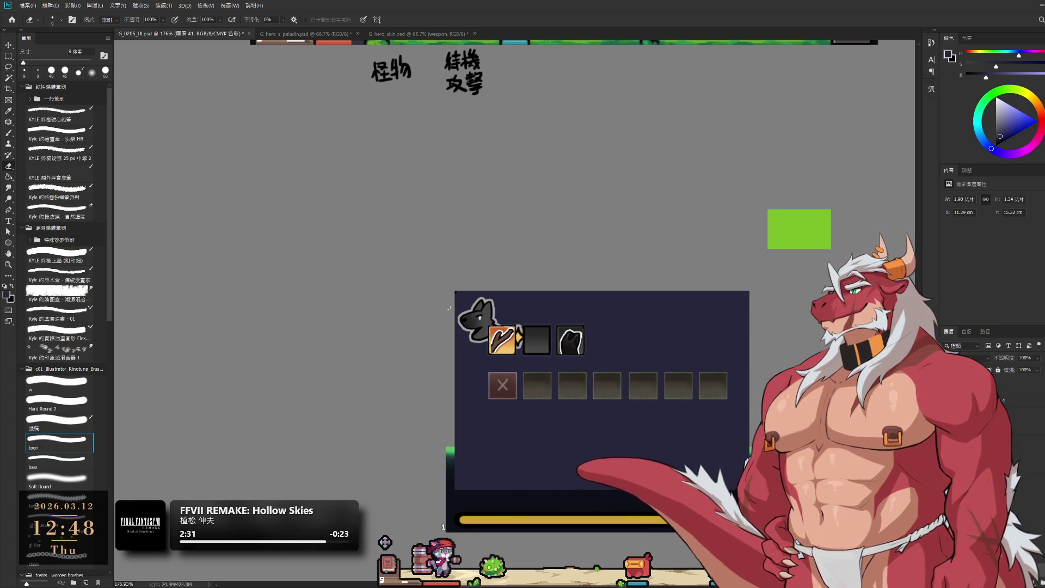
- Zoom in and pan across the navy panel's corners, then zoom back out
scroll(455, 381, "up", 4)
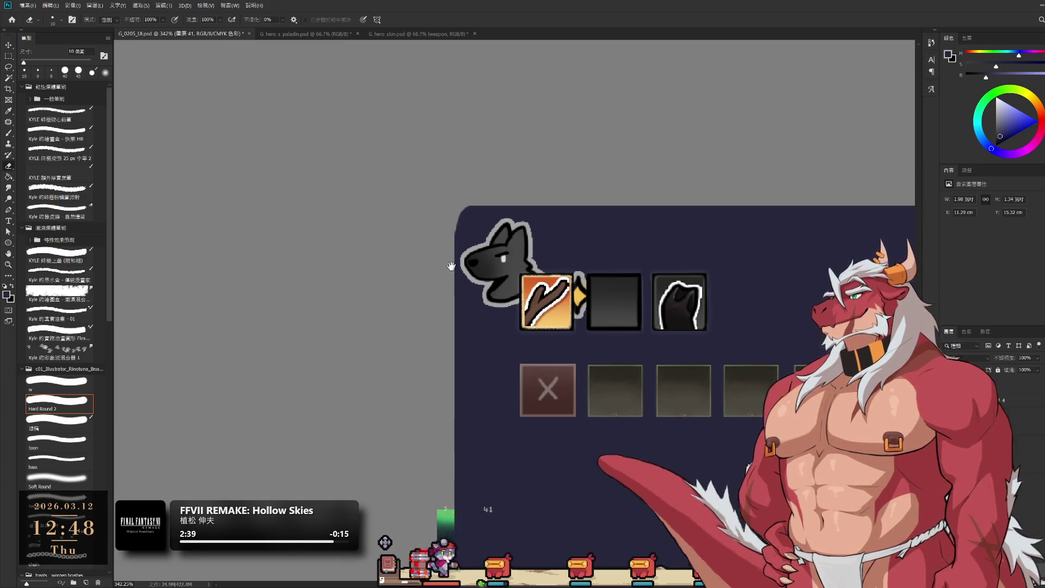
scroll(463, 349, "down", 5)
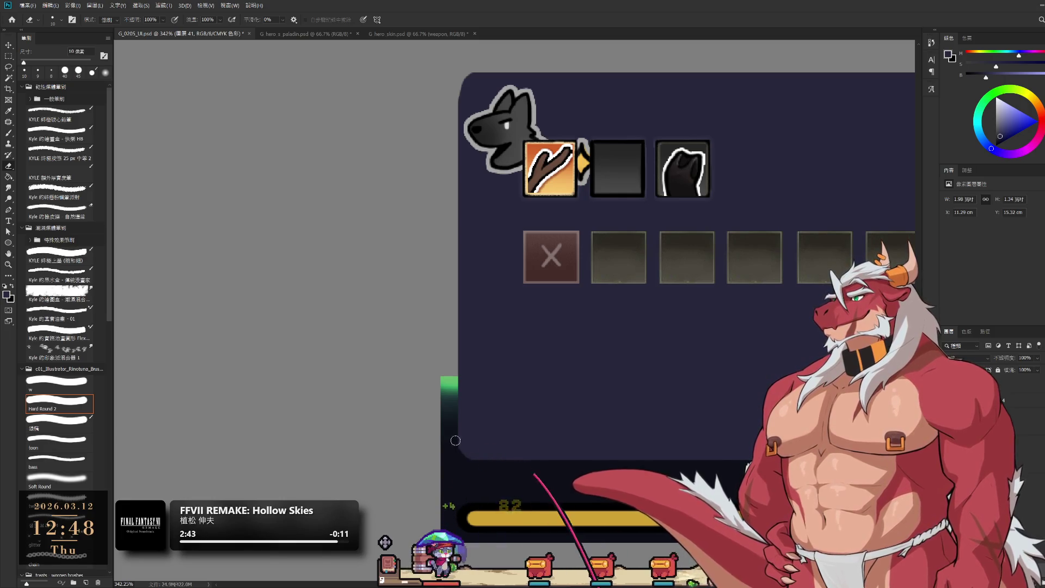
scroll(514, 454, "right", 8)
scroll(515, 454, "up", 2)
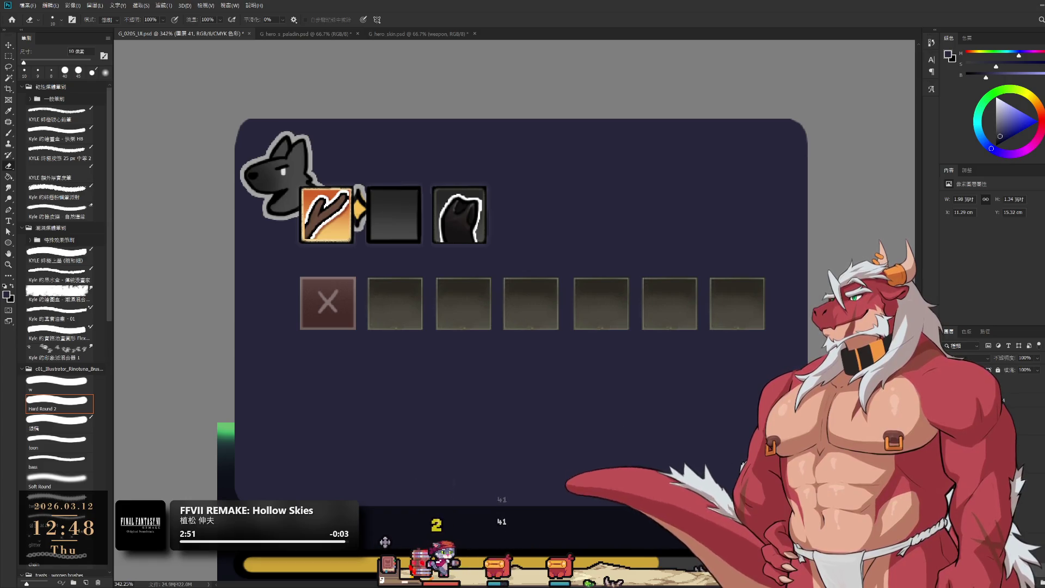
scroll(738, 435, "down", 5)
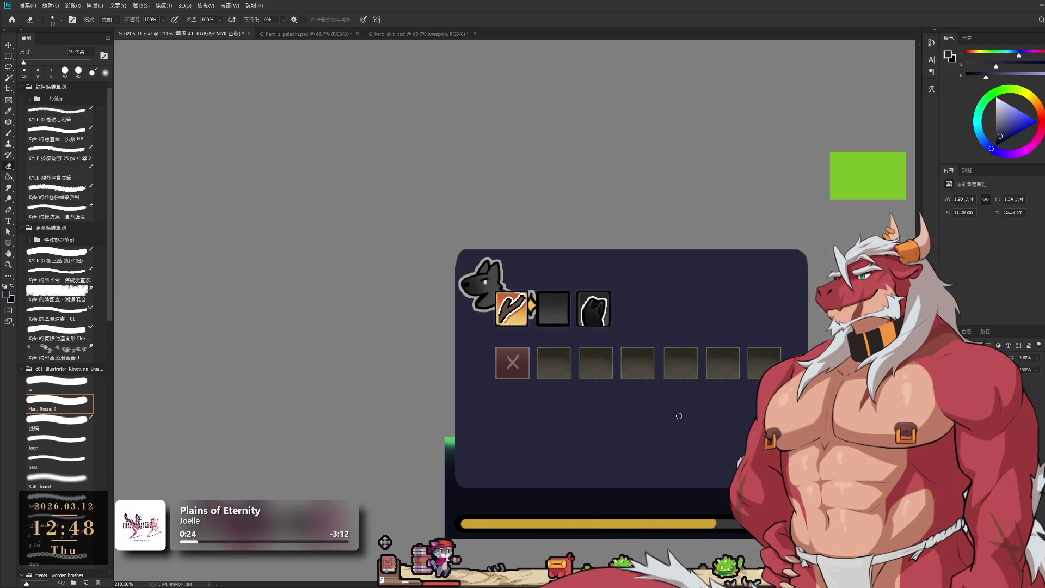
key("b")
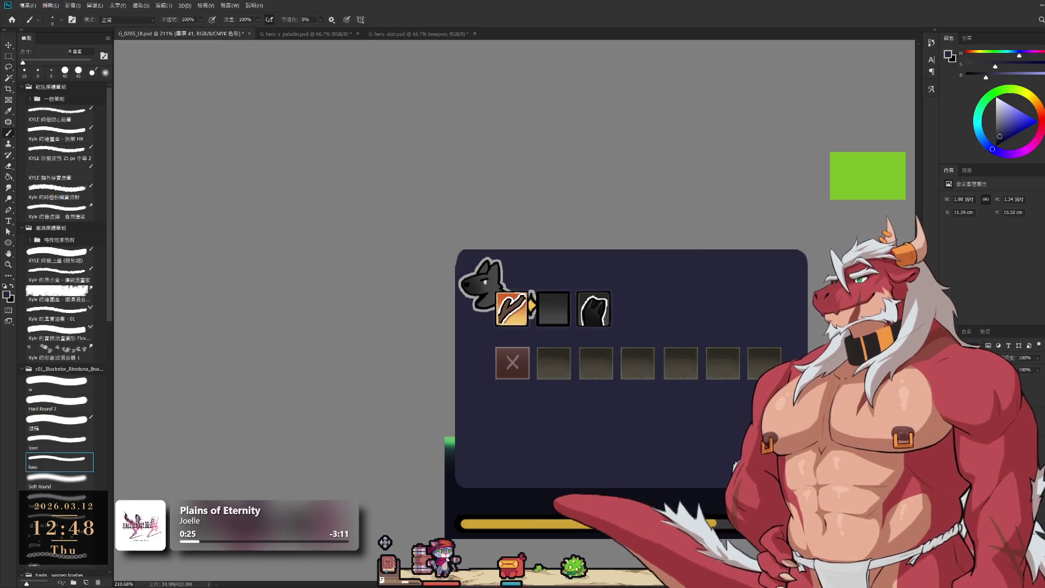
left_click(675, 295, "alt")
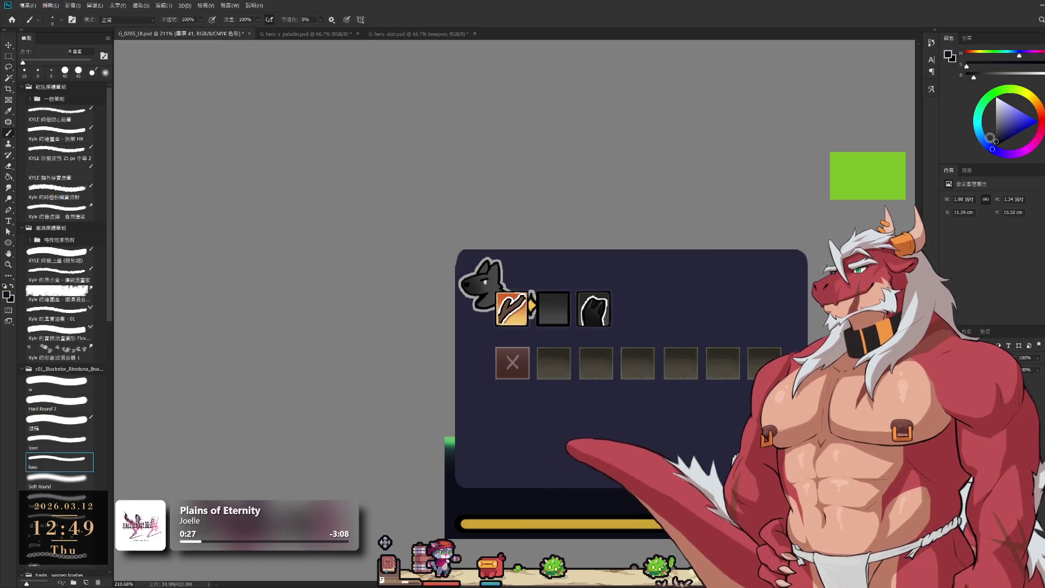
left_click(9, 56)
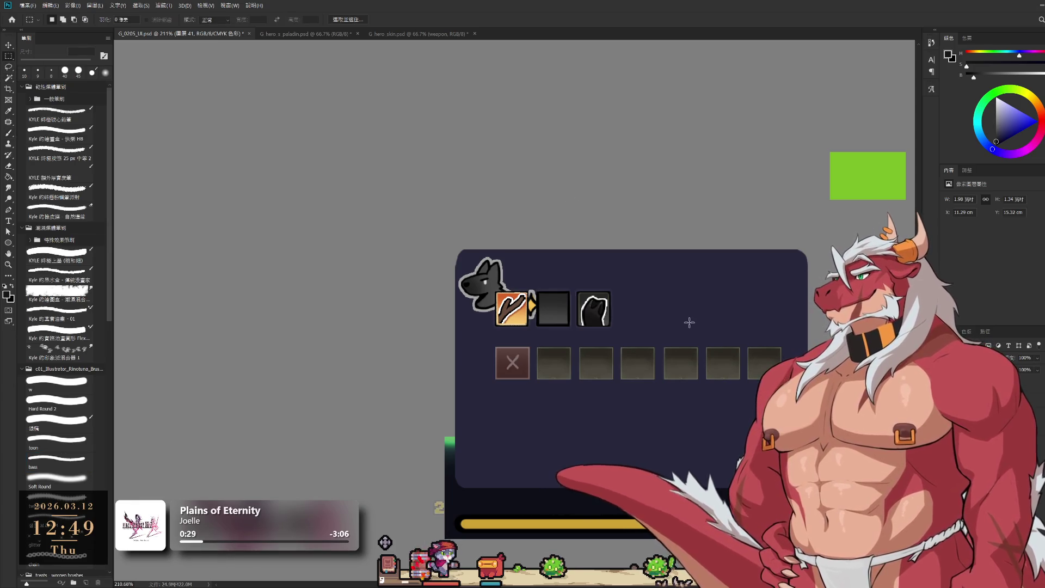
mouse_move(624, 262)
left_mouse_down()
mouse_move(776, 321)
mouse_move(781, 338)
left_mouse_up()
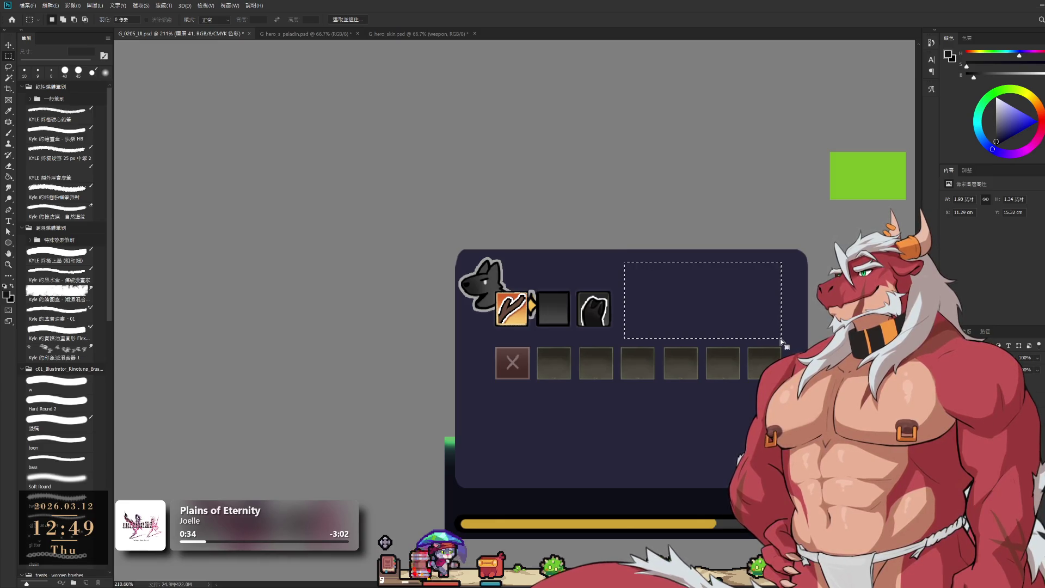
key("alt+BackSpace")
key("ctrl+d")
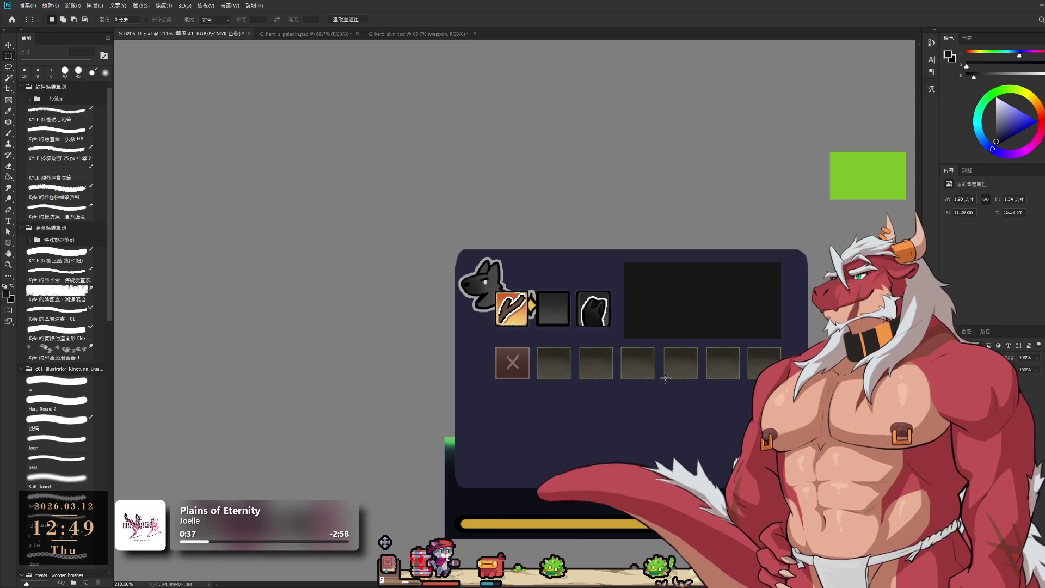
left_click(517, 370, "ctrl")
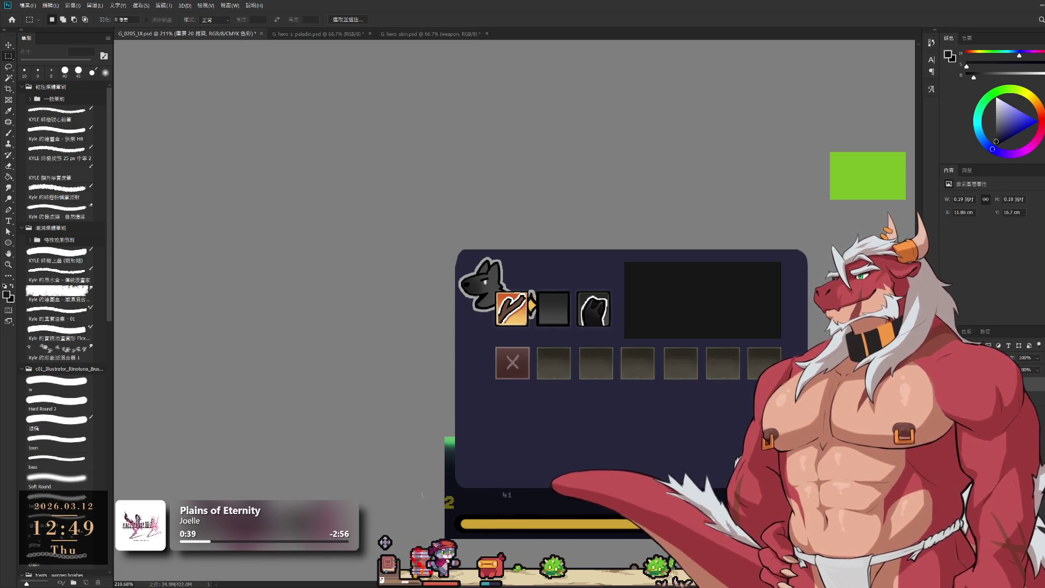
left_click(564, 364, "ctrl")
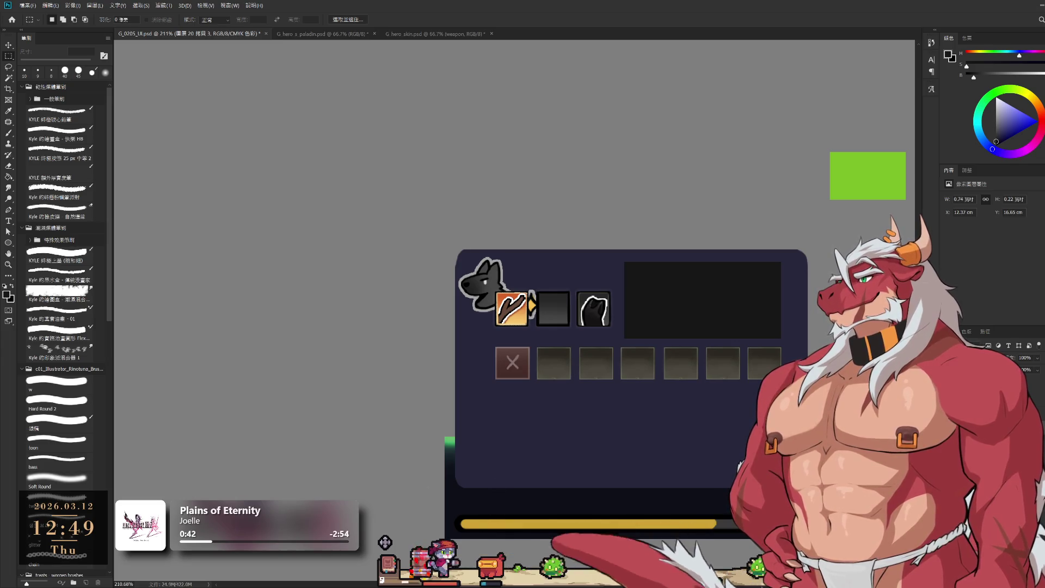
- Free-transform the slot row, nudging it down and left
left_click(619, 348, "ctrl")
key("ctrl+t")
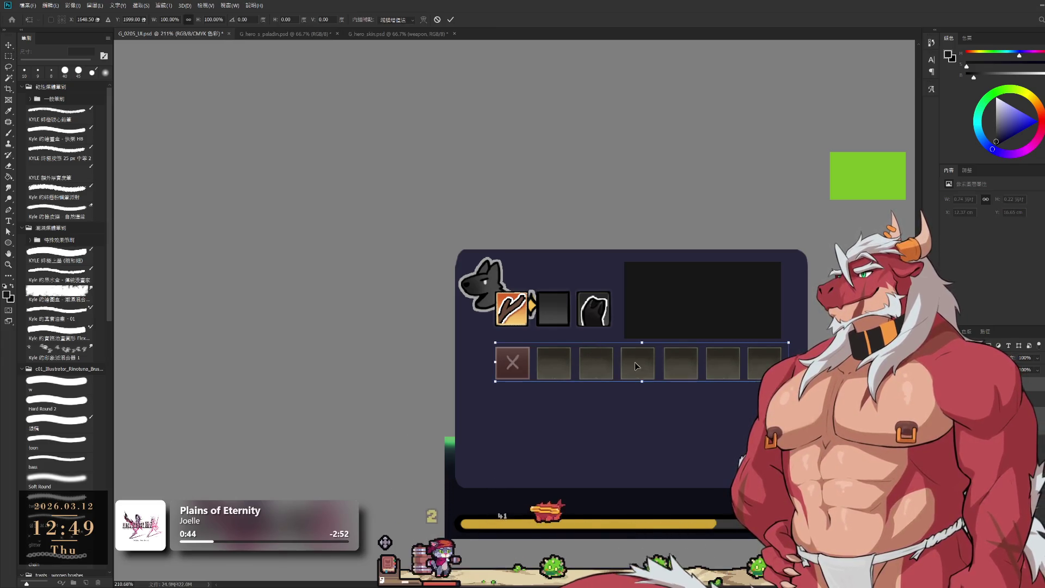
left_click_drag(635, 362, 625, 379)
key("Return")
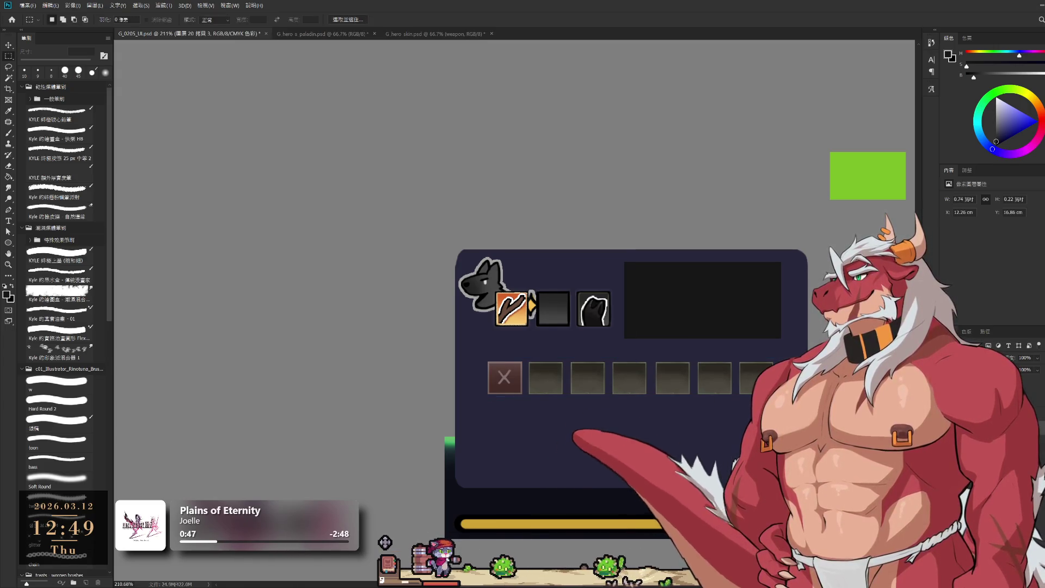
- Place a copy of the slot row below and shift the grid right to align it
left_click(674, 380, "ctrl")
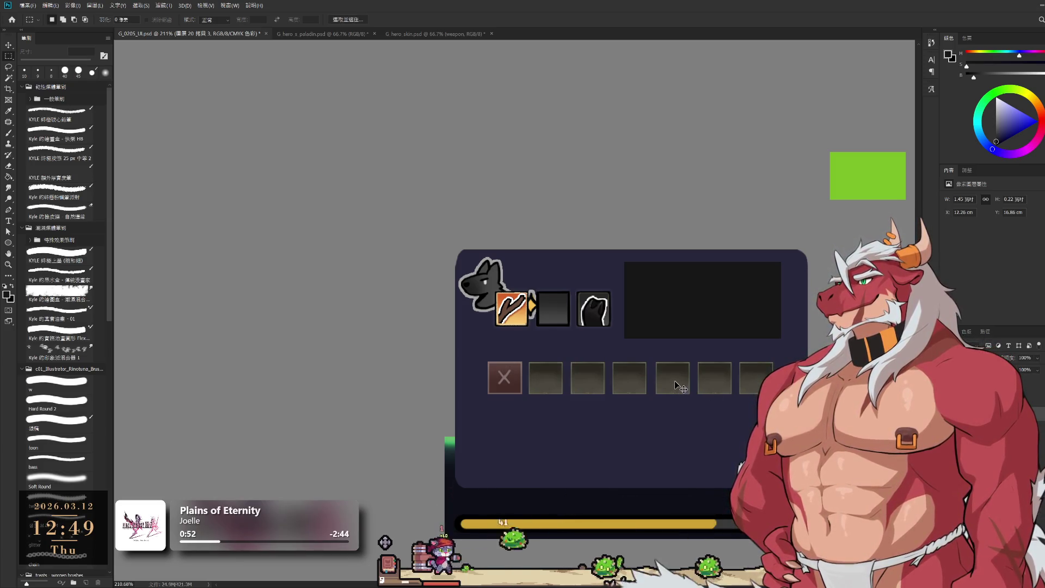
left_click_drag(674, 380, 684, 461)
scroll(707, 439, "down", 2)
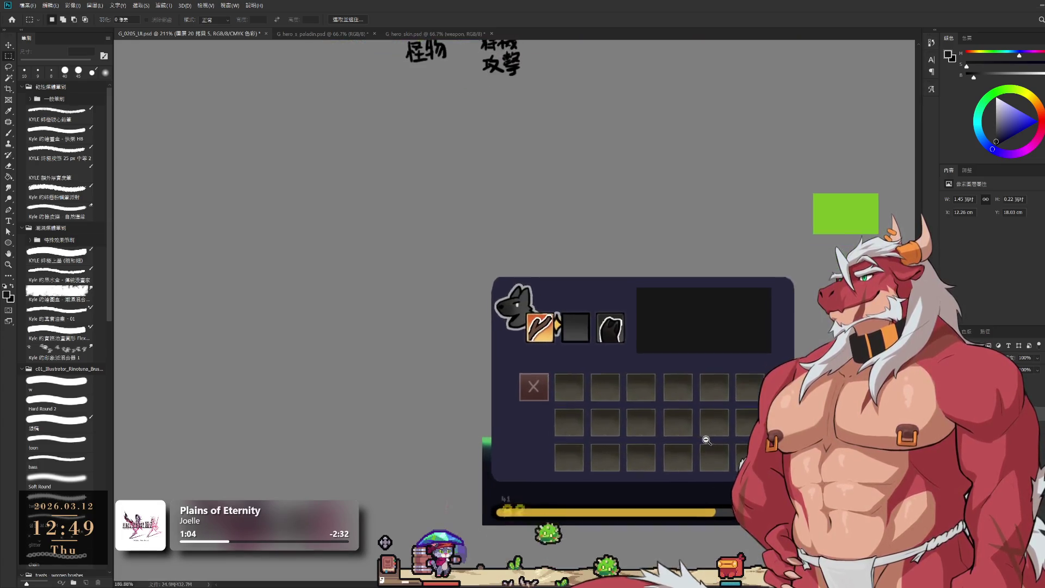
scroll(706, 440, "up", 1)
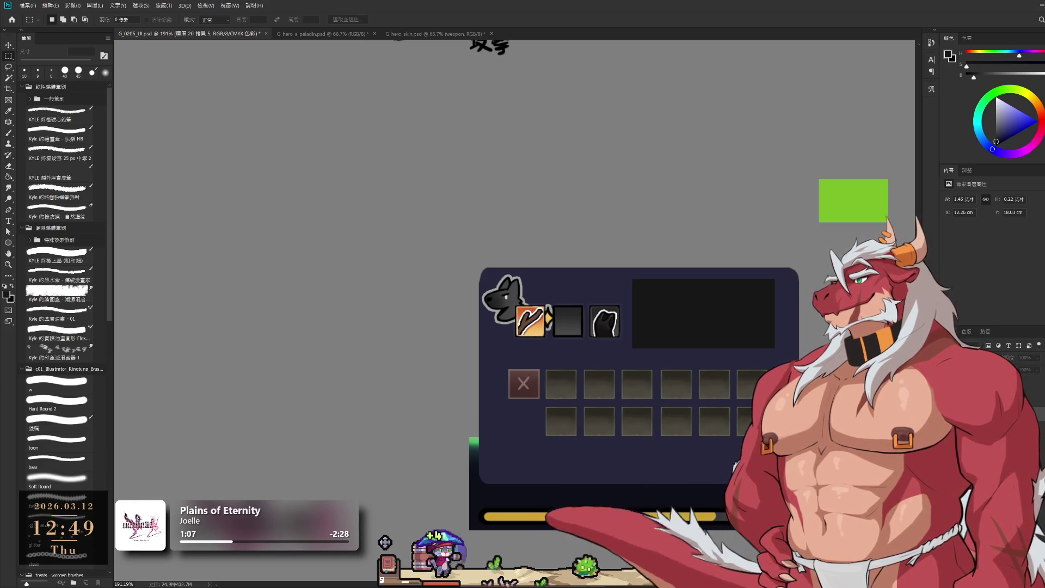
key("alt+bracketleft")
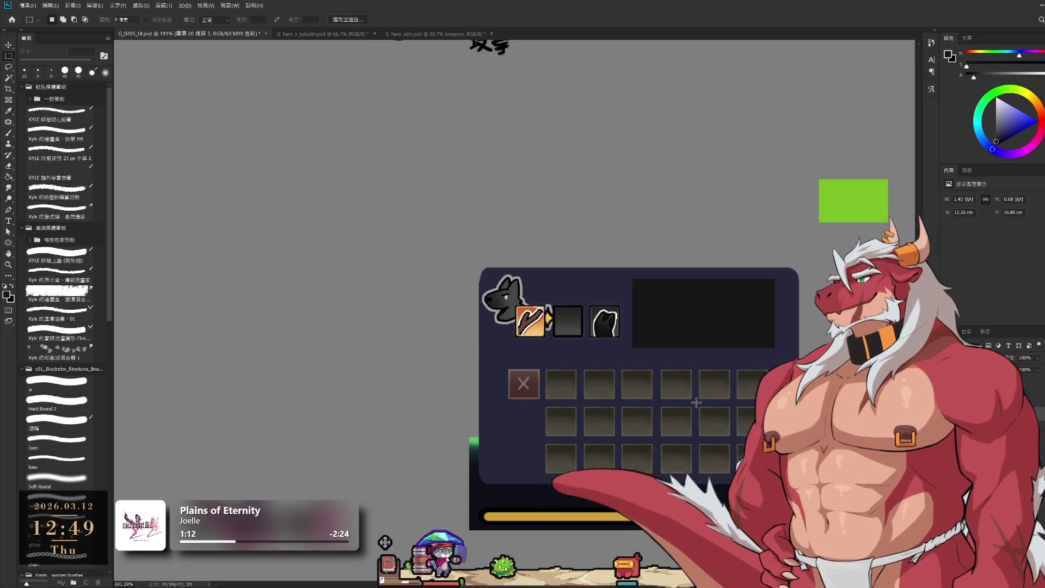
mouse_move(683, 394)
left_mouse_down()
mouse_move(698, 396)
mouse_move(672, 391)
mouse_move(701, 393)
left_mouse_up()
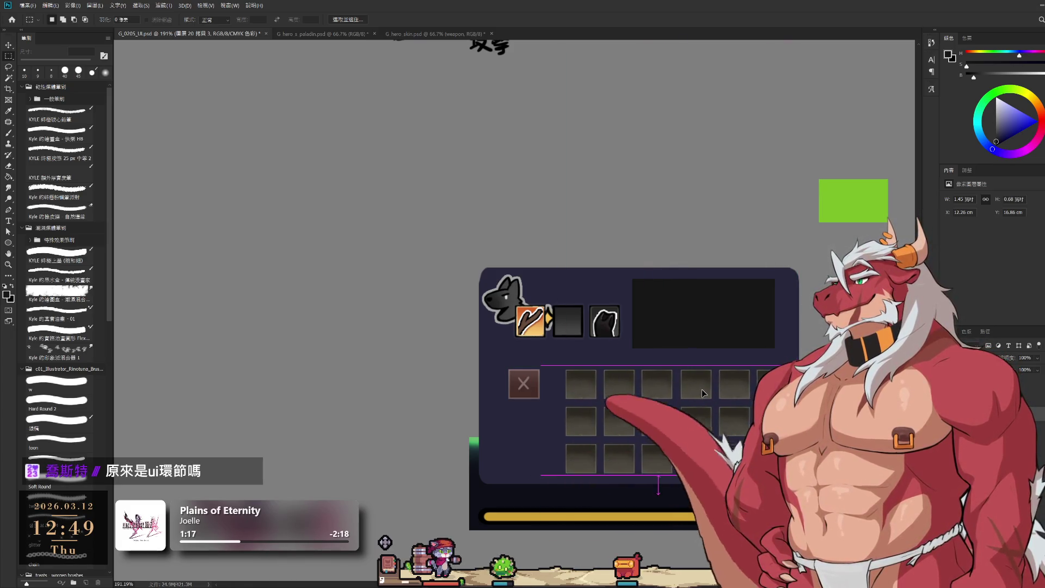
- Remove the X slot and copy two lassoed slot columns to the grid's left
left_click(531, 381)
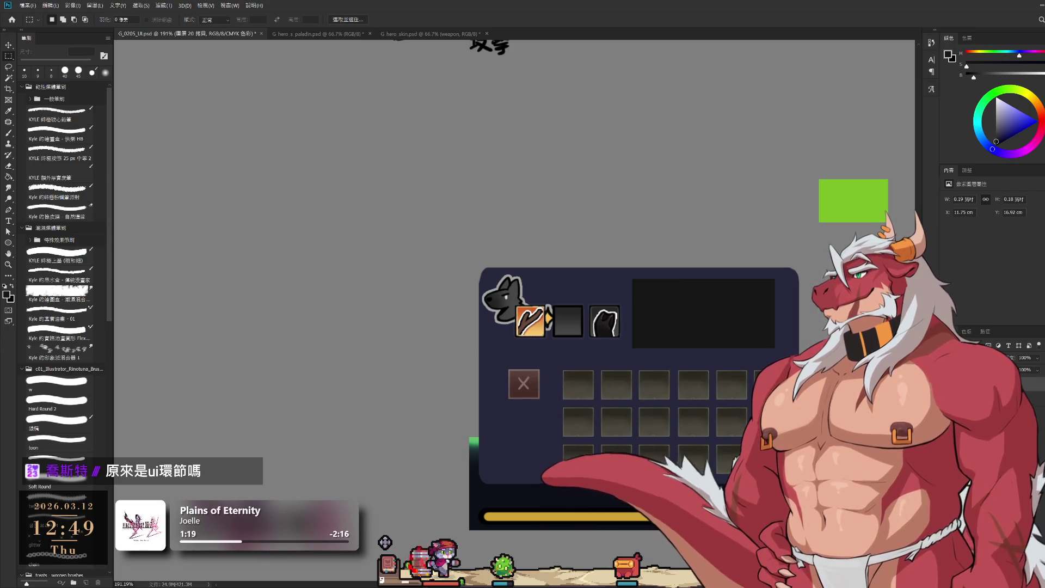
key("l")
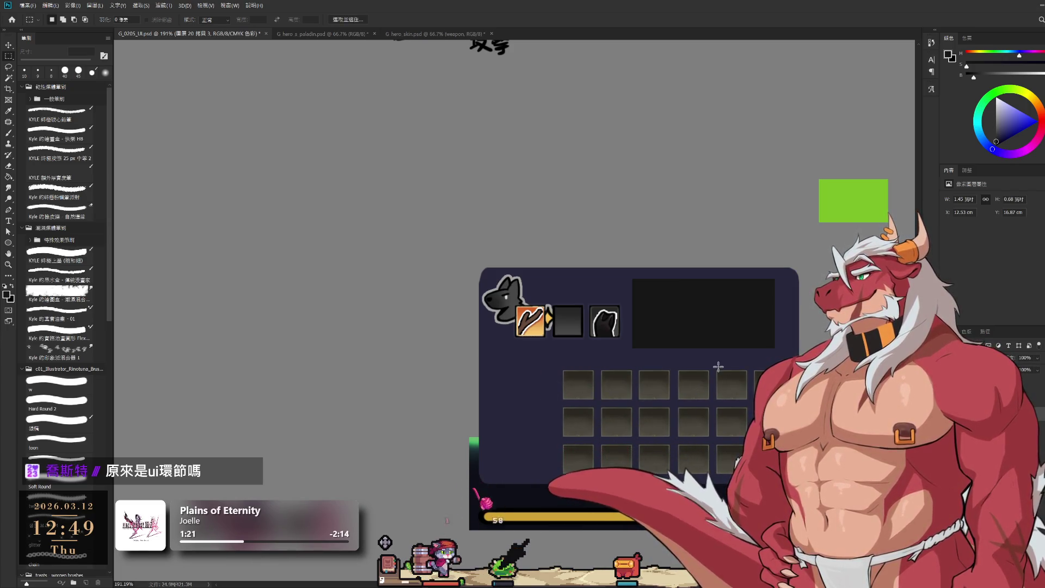
left_click_drag(713, 362, 801, 357)
mouse_move(719, 484)
left_mouse_down()
mouse_move(634, 455)
mouse_move(541, 452)
left_mouse_up()
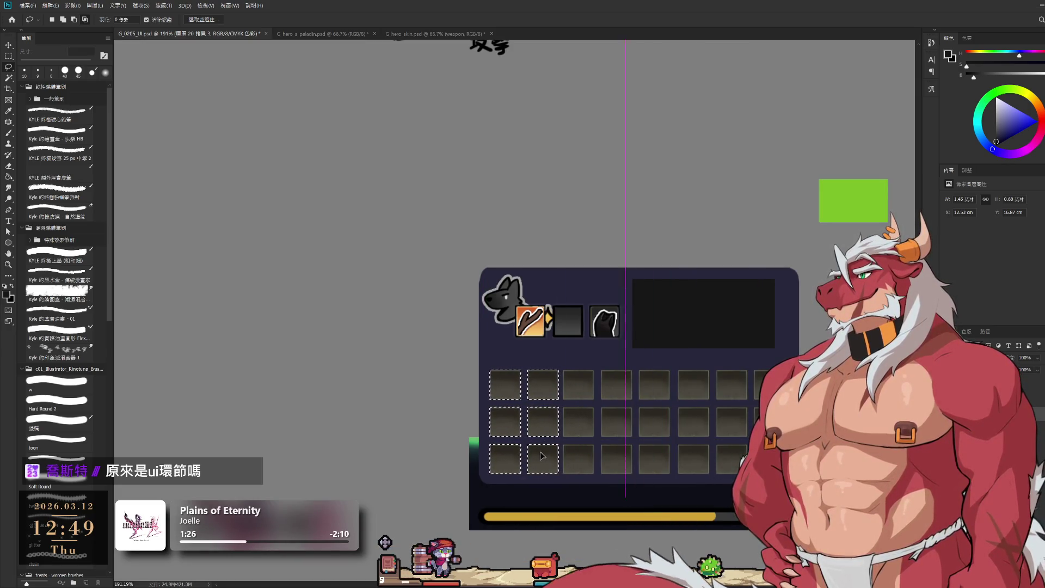
- Deselect the copied columns and select the dark item-info box layer
key("ctrl+d")
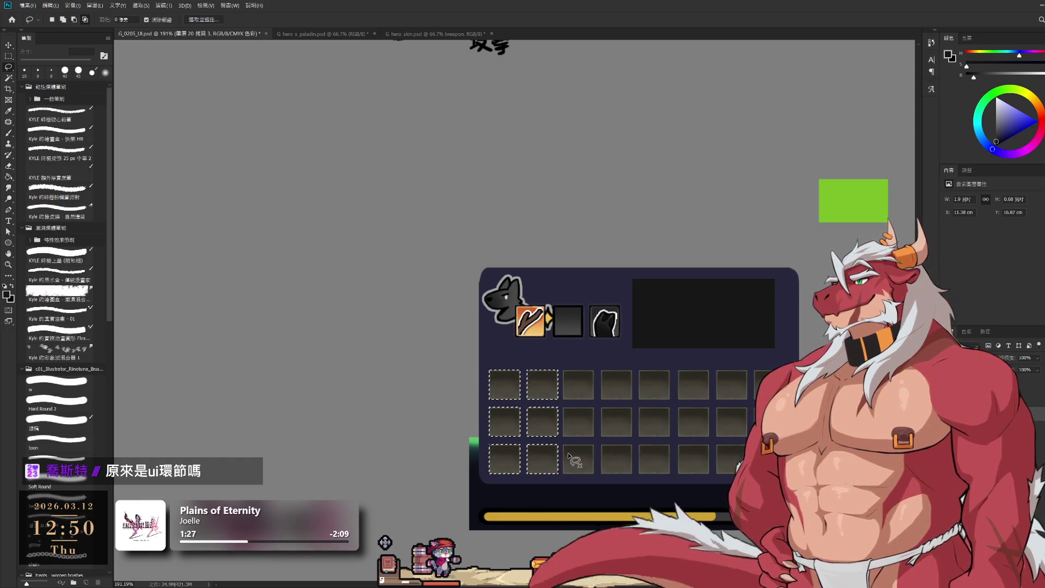
key("v")
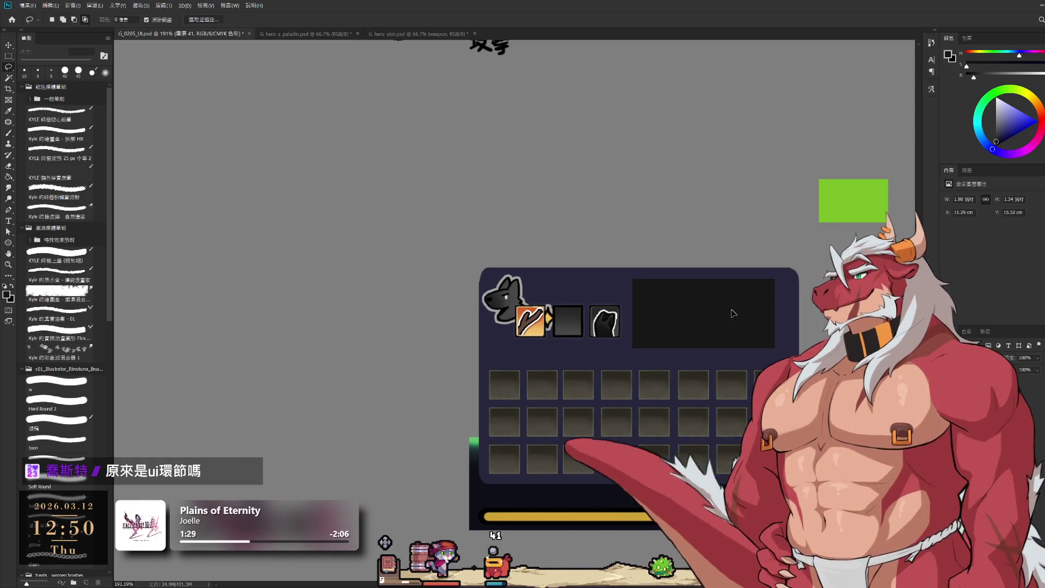
left_click(720, 321)
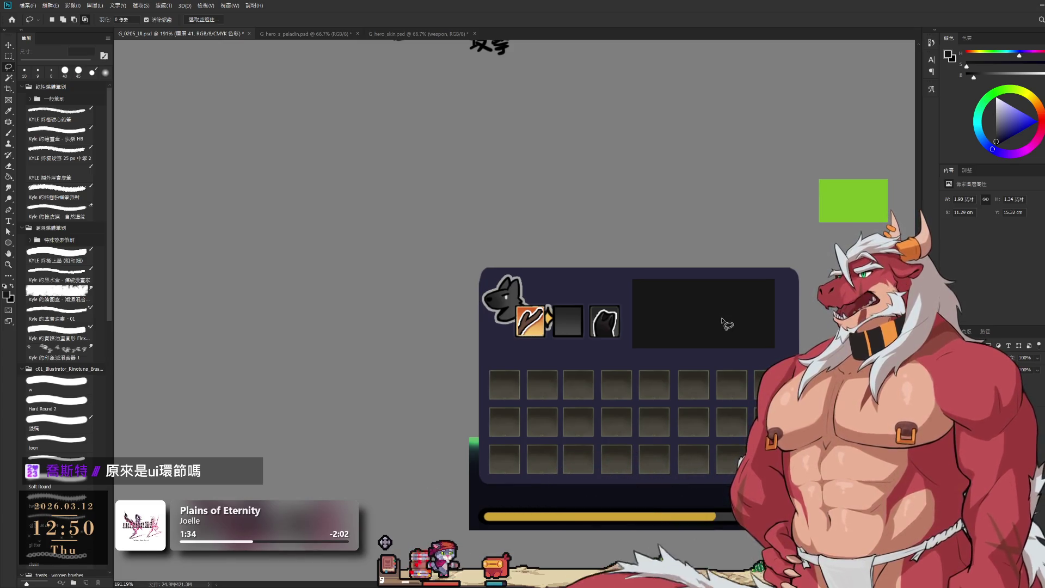
left_click(657, 460, "ctrl")
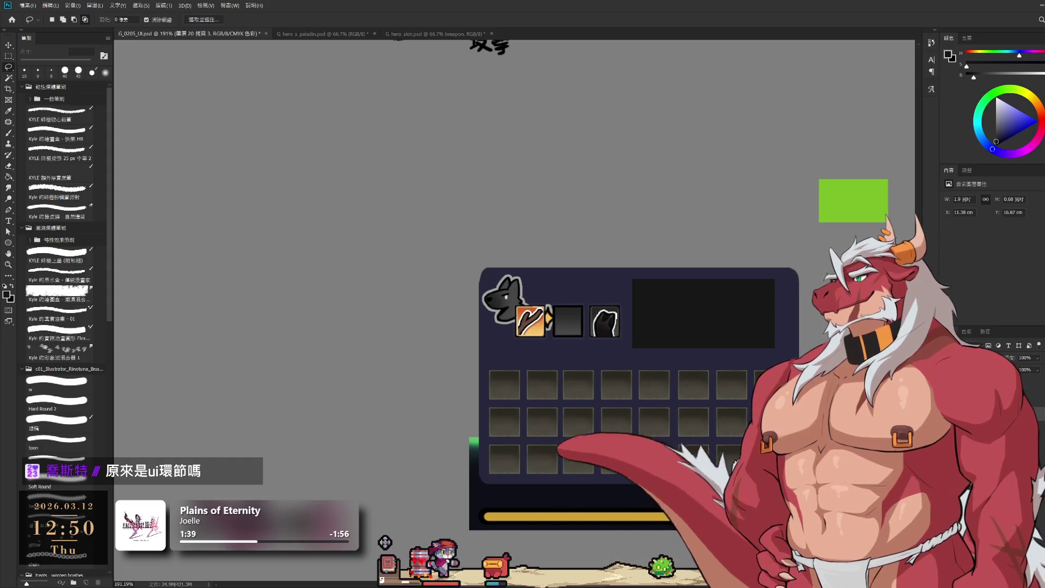
left_click(614, 368, "ctrl")
- Adjust the brush colour's brightness and saturation, then darken it
key("b")
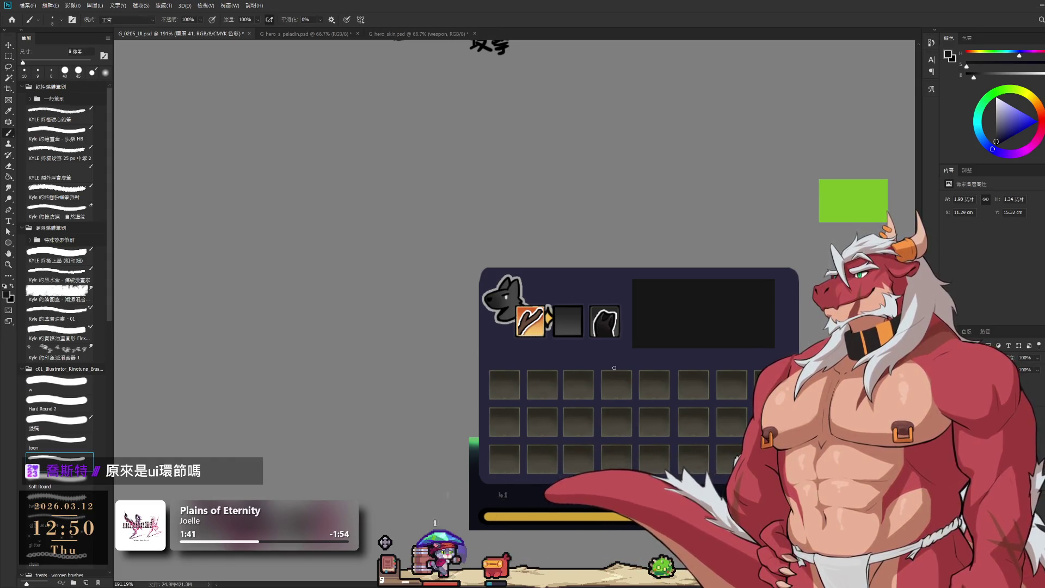
left_click_drag(974, 77, 986, 77)
left_click_drag(966, 66, 998, 64)
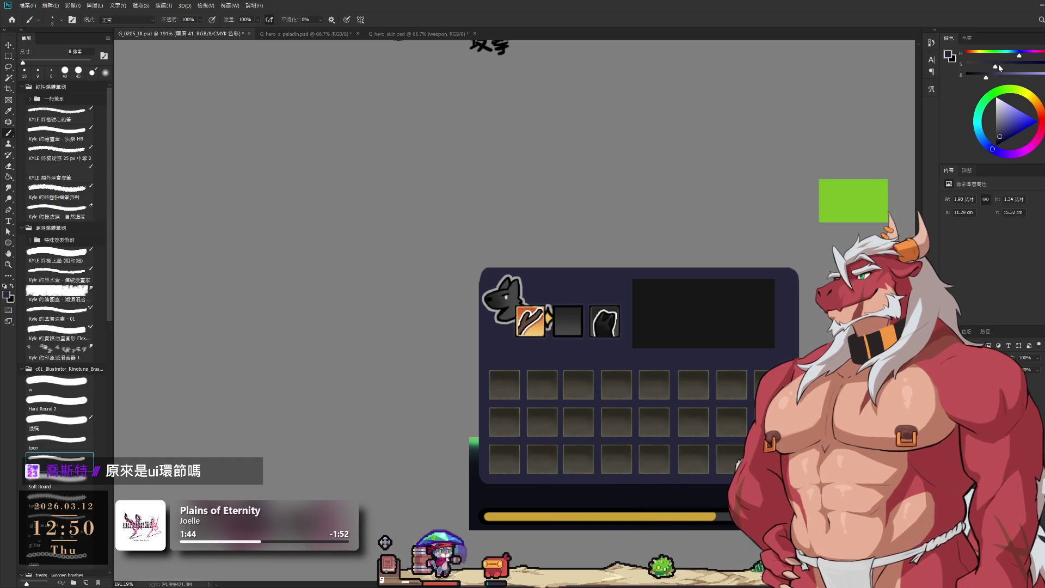
left_click(978, 80)
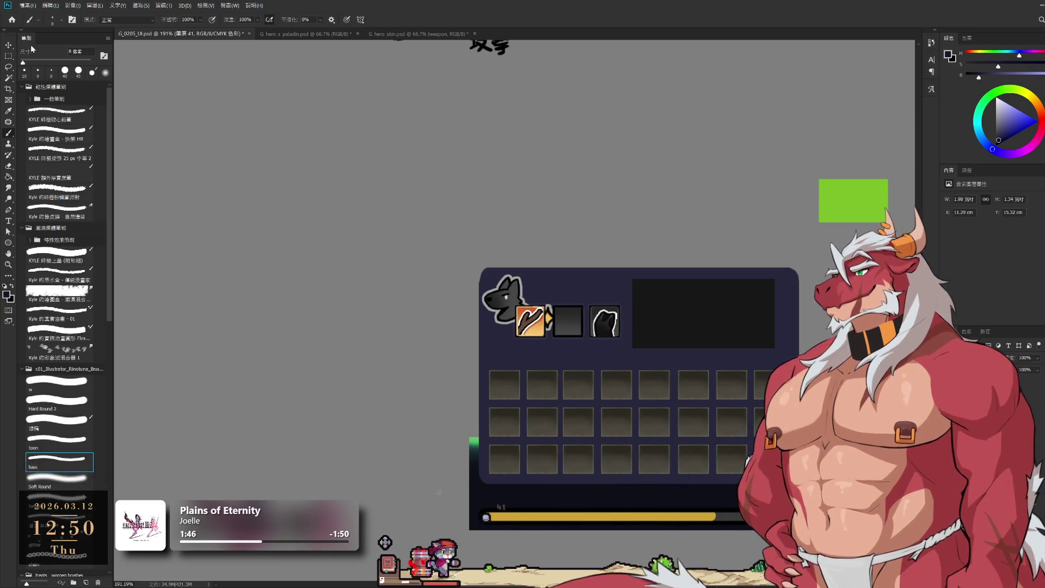
- Marquee-select the inventory grid area and set up a darker Soft Round brush
left_click(8, 56)
left_click_drag(456, 359, 797, 498)
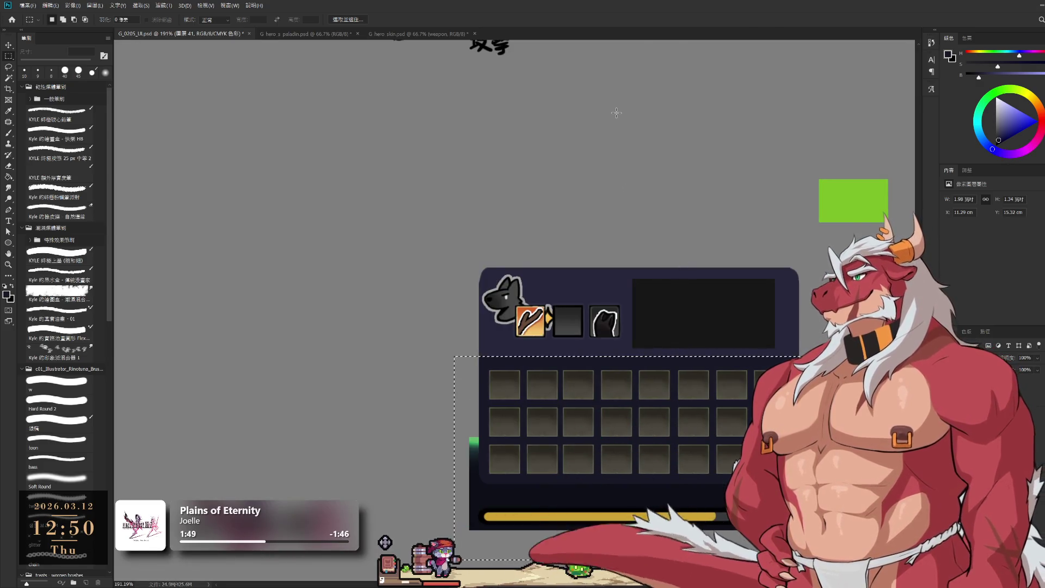
left_click(715, 313)
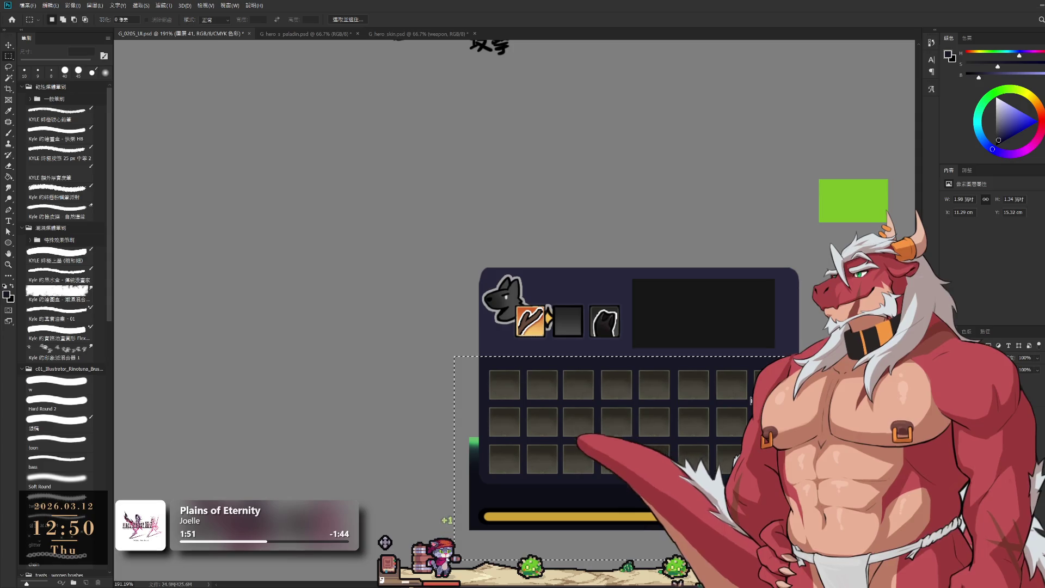
key("b")
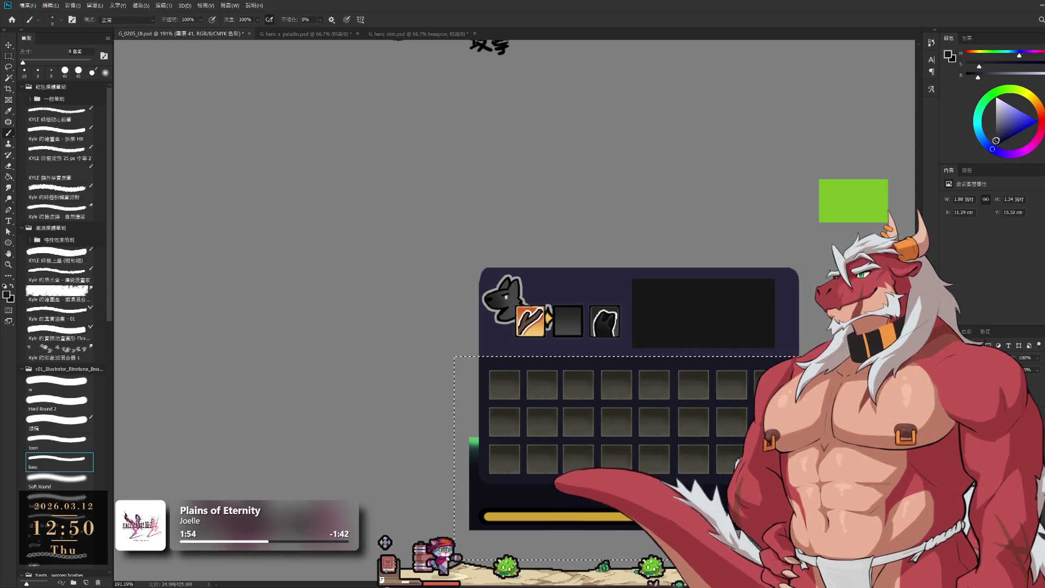
left_click(995, 148)
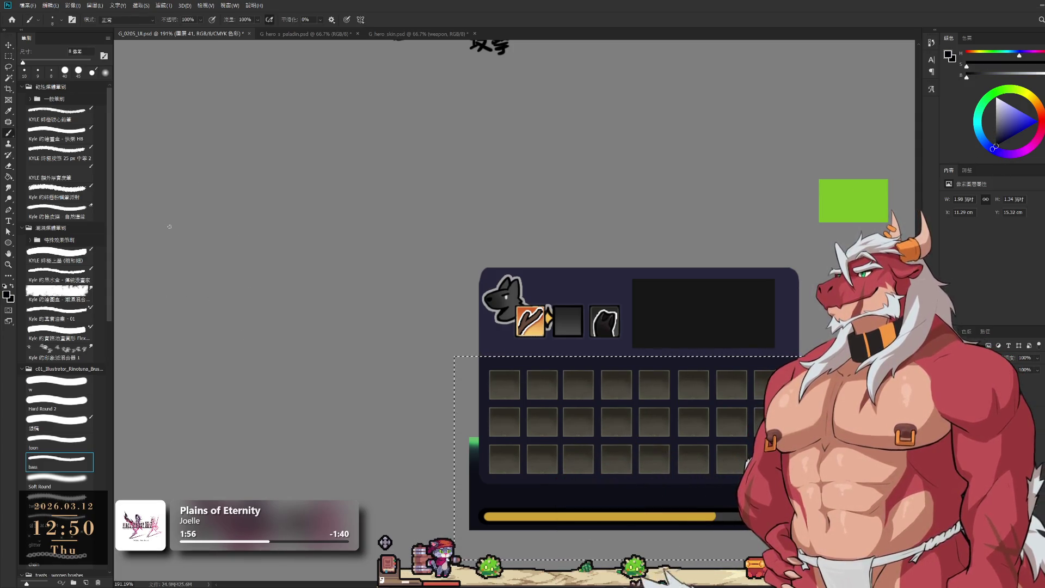
left_click(61, 486)
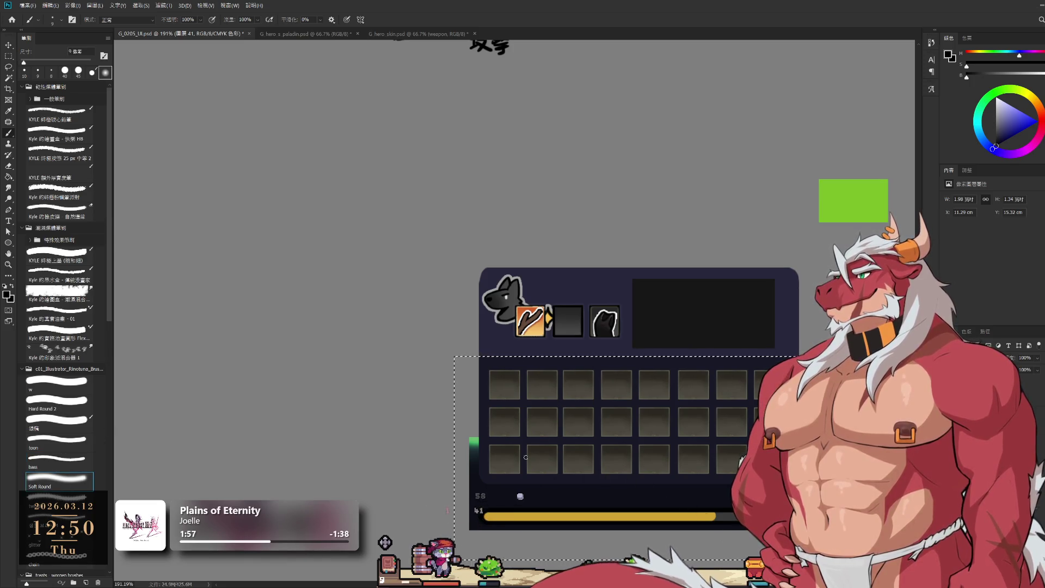
key("bracketright")
key("bracketright")
key("bracketright")
left_click(459, 482)
scroll(710, 305, "down", 5)
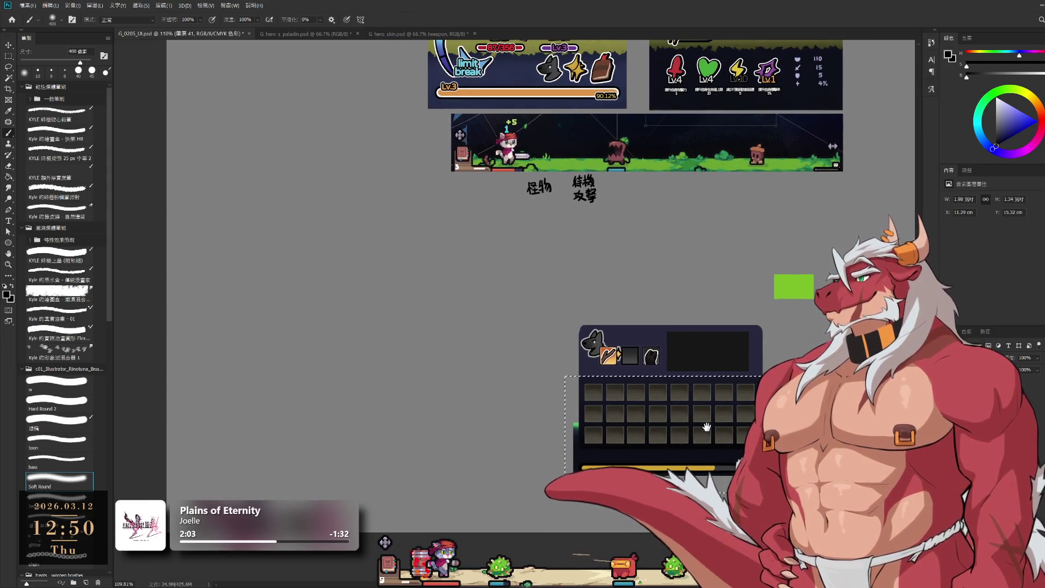
scroll(645, 247, "up", 3)
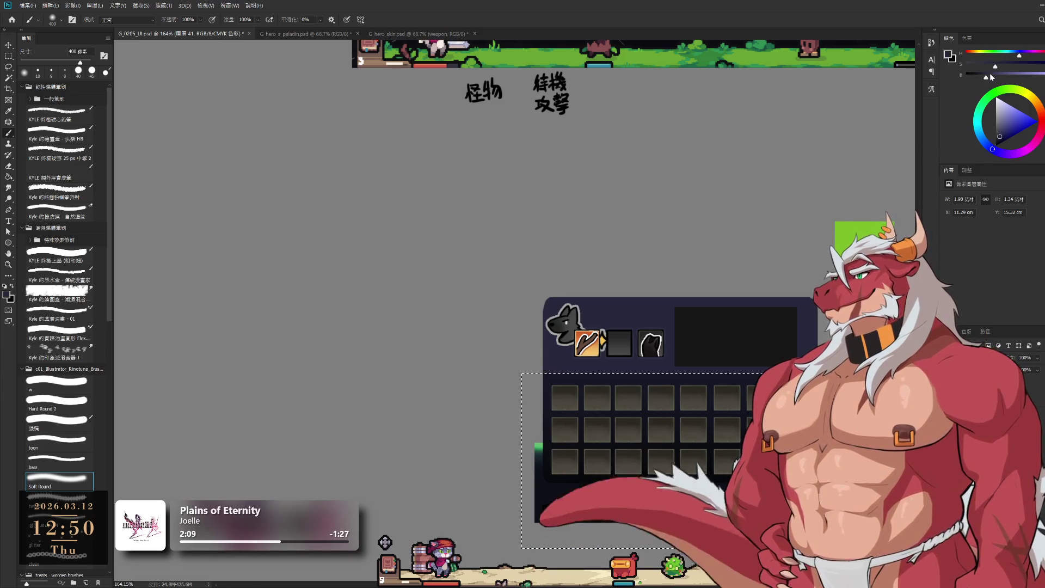
key("d")
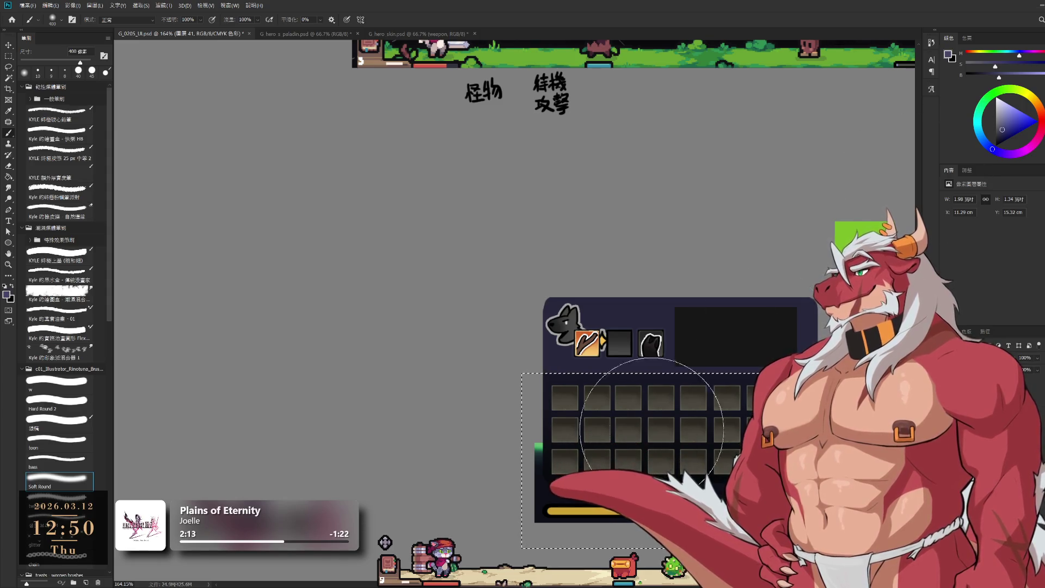
left_click_drag(629, 396, 554, 342)
key("bracketleft")
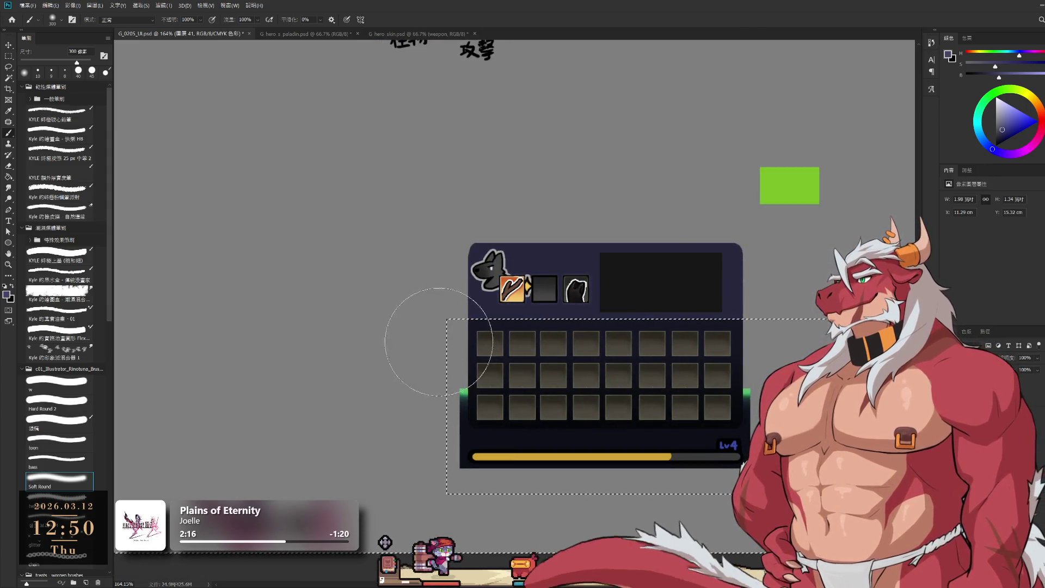
key("l")
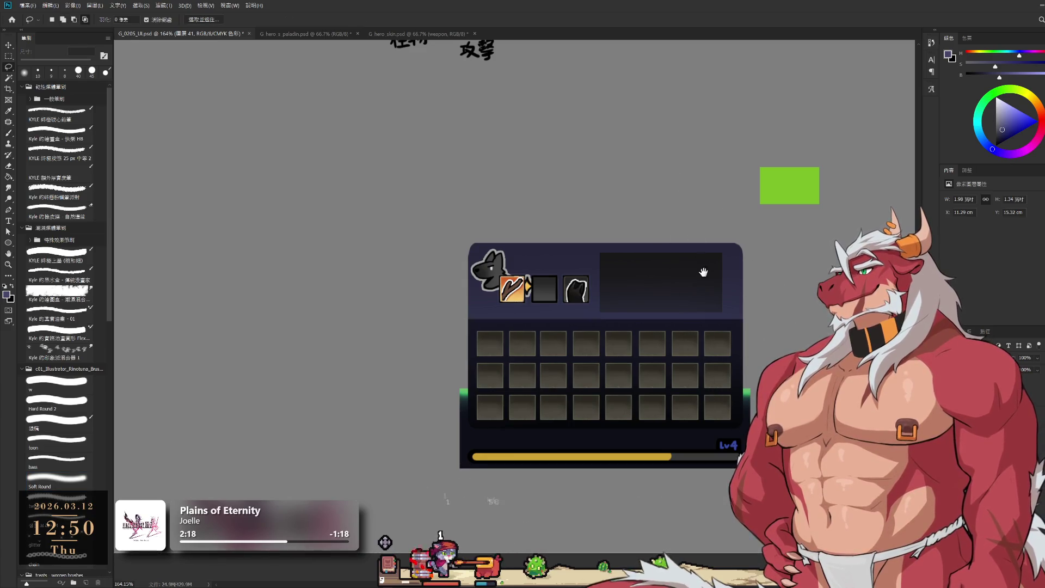
scroll(703, 272, "down", 3)
scroll(745, 272, "up", 3)
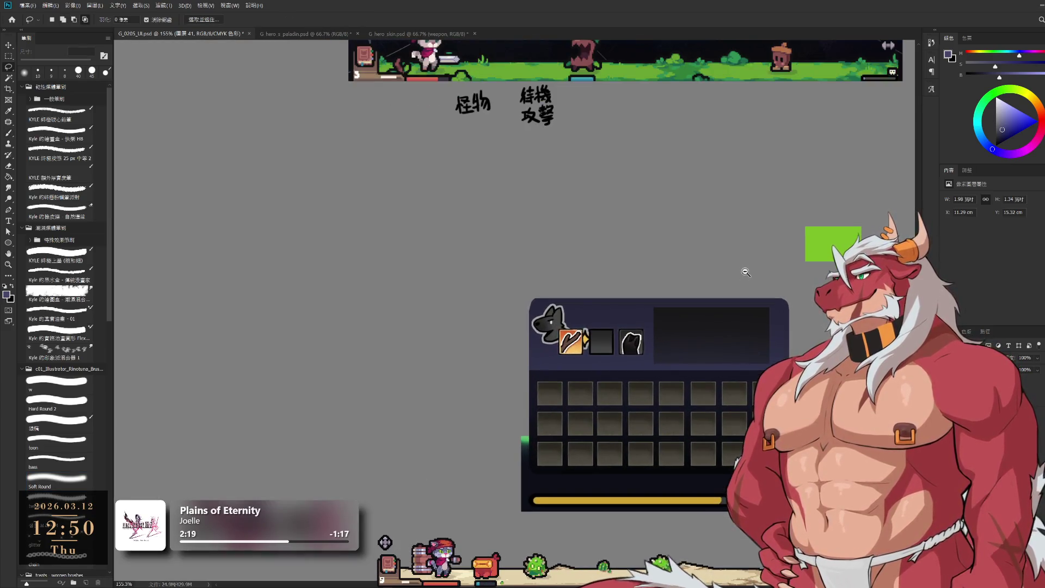
scroll(745, 272, "up", 2)
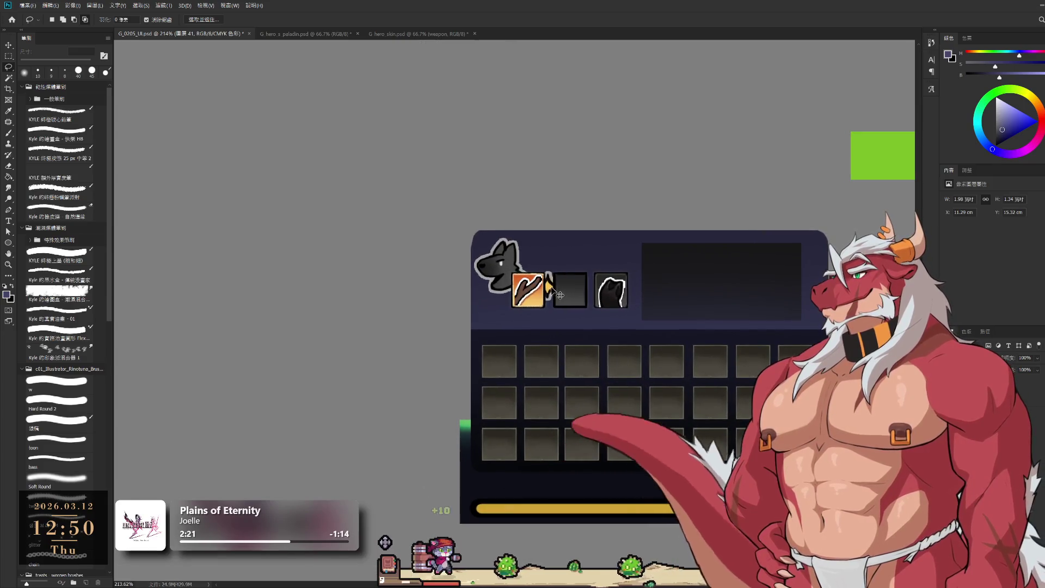
mouse_move(531, 302)
left_mouse_down()
mouse_move(642, 283)
mouse_move(542, 258)
left_mouse_up()
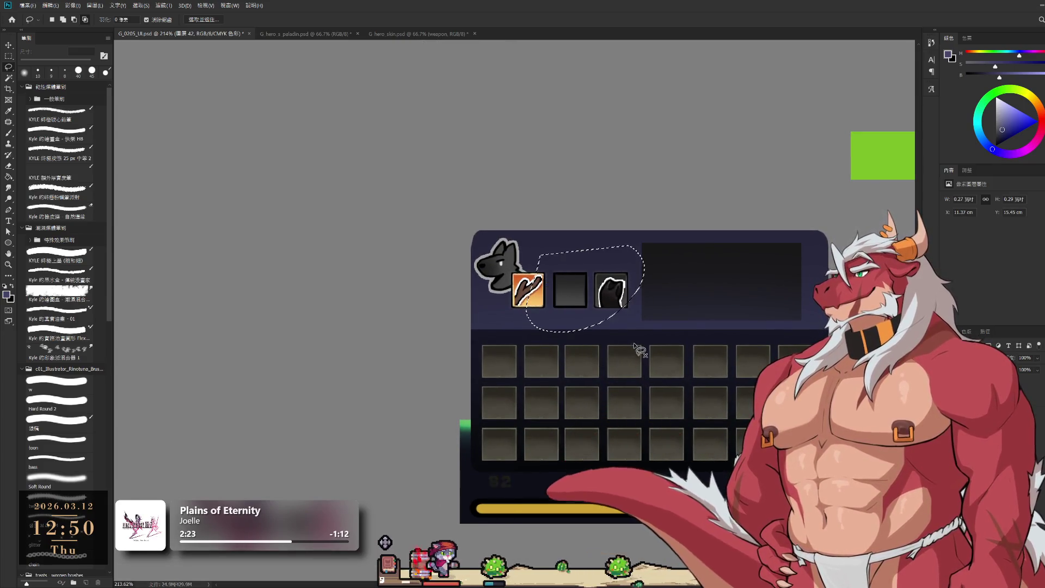
key("b")
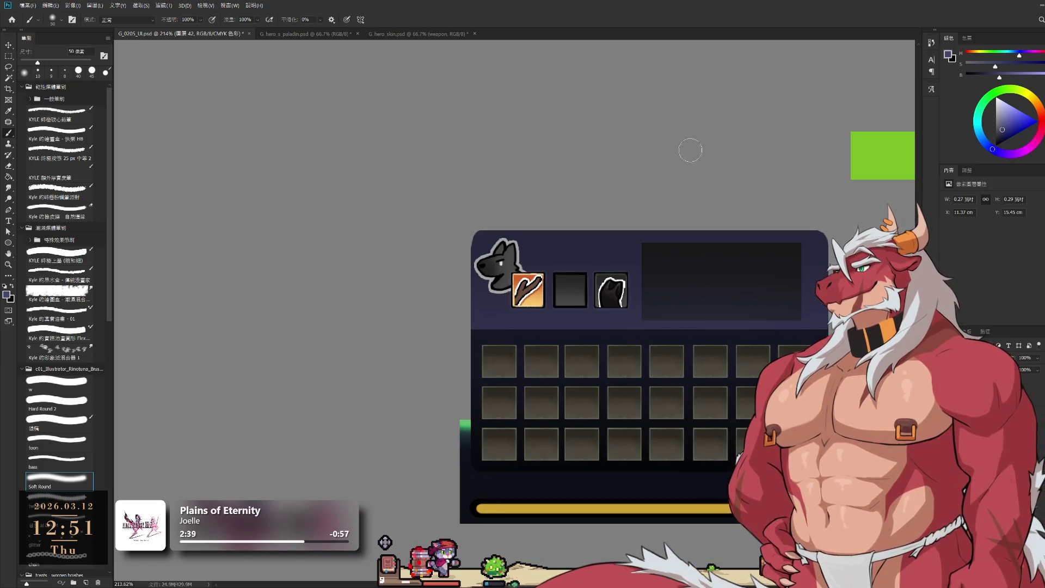
- Pan the view to recentre the equipment panel and take the Magic Wand tool
left_click_drag(721, 334, 573, 282)
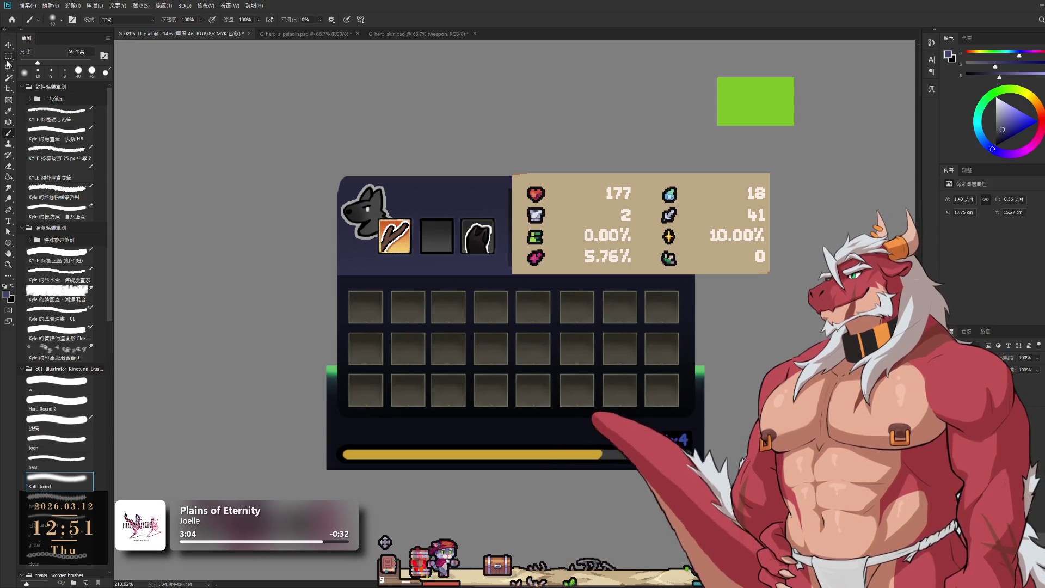
left_click(9, 78)
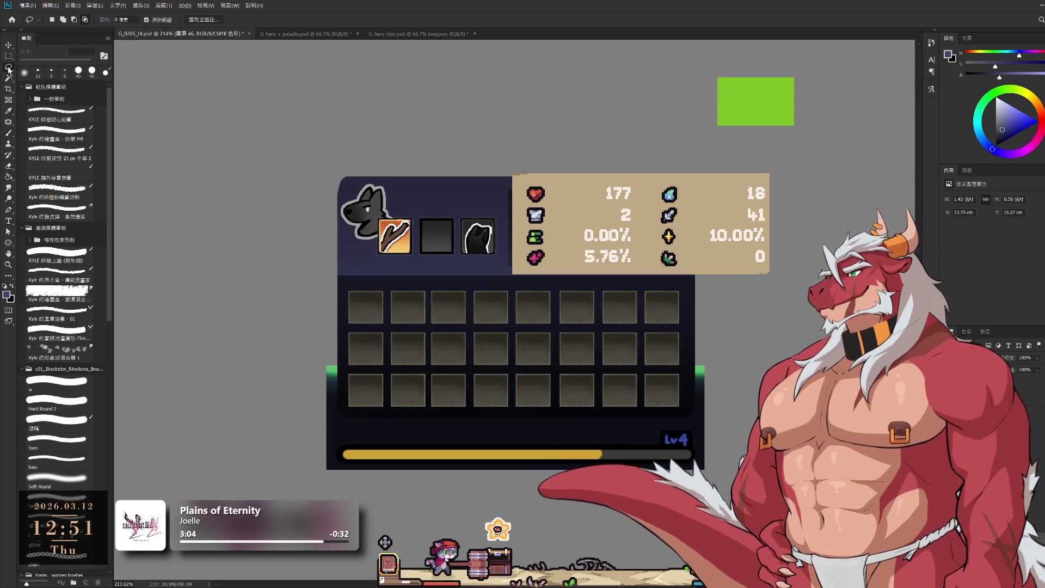
- Delete the beige stats background and its numbers, plus stray marks at the panel's top
left_click(564, 197)
key("l")
left_click_drag(564, 156, 638, 195)
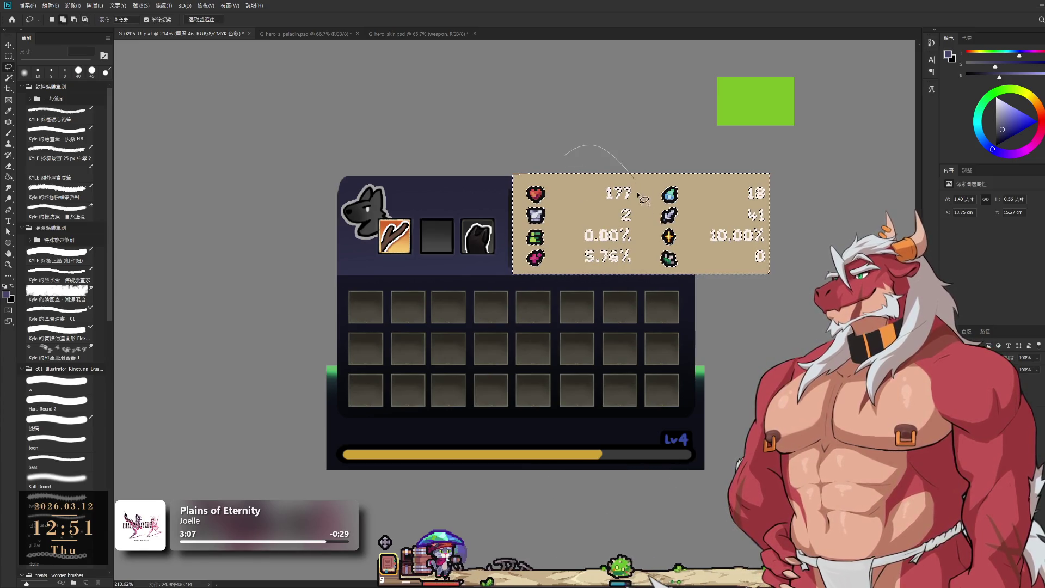
mouse_move(564, 291)
left_mouse_down()
mouse_move(691, 283)
mouse_move(822, 207)
mouse_move(708, 302)
left_mouse_up()
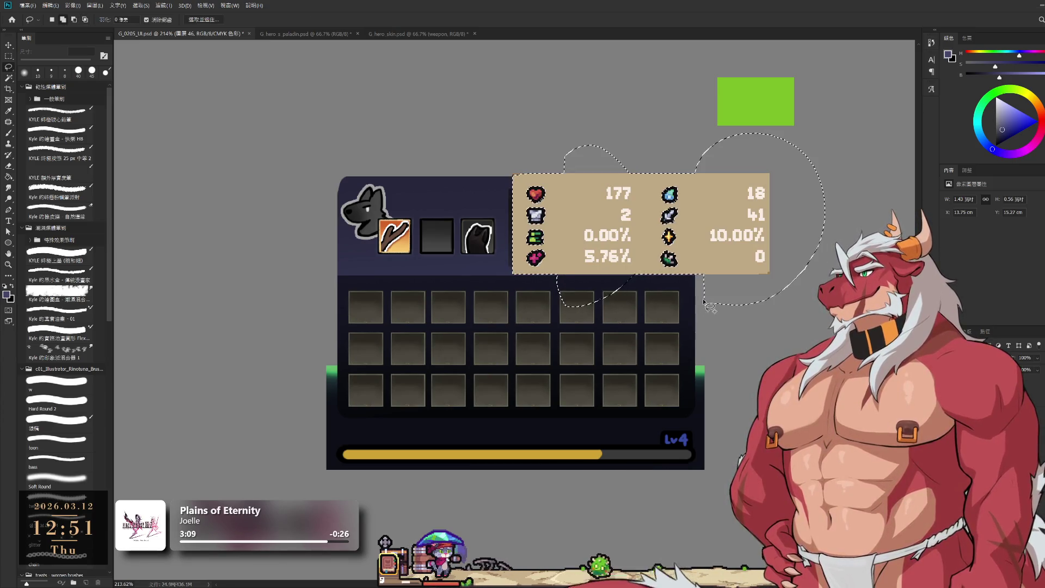
key("Delete")
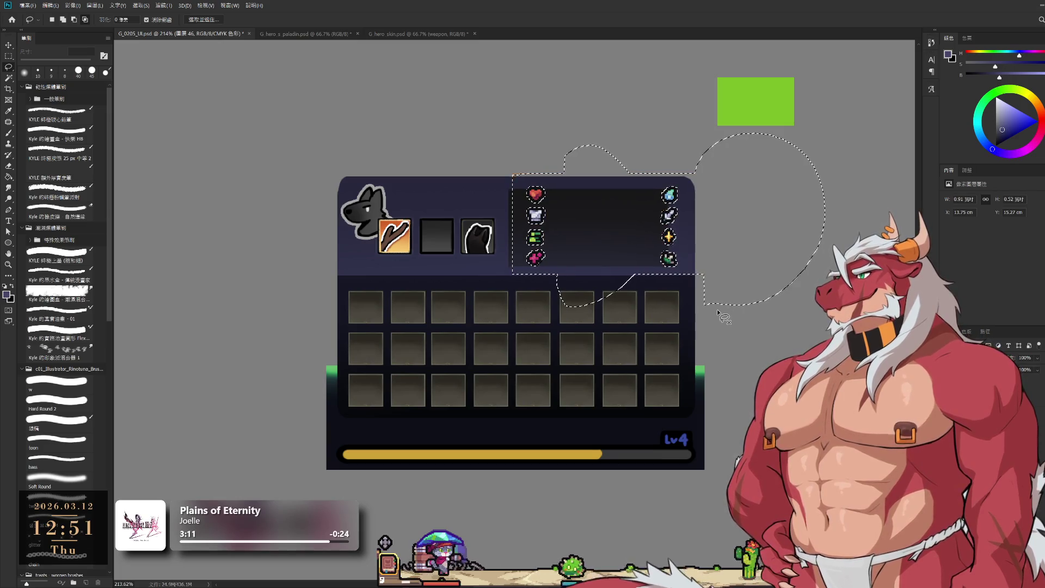
key("ctrl+d")
mouse_move(483, 186)
left_mouse_down()
mouse_move(470, 189)
mouse_move(554, 156)
mouse_move(490, 185)
left_mouse_up()
key("Delete")
key("ctrl+d")
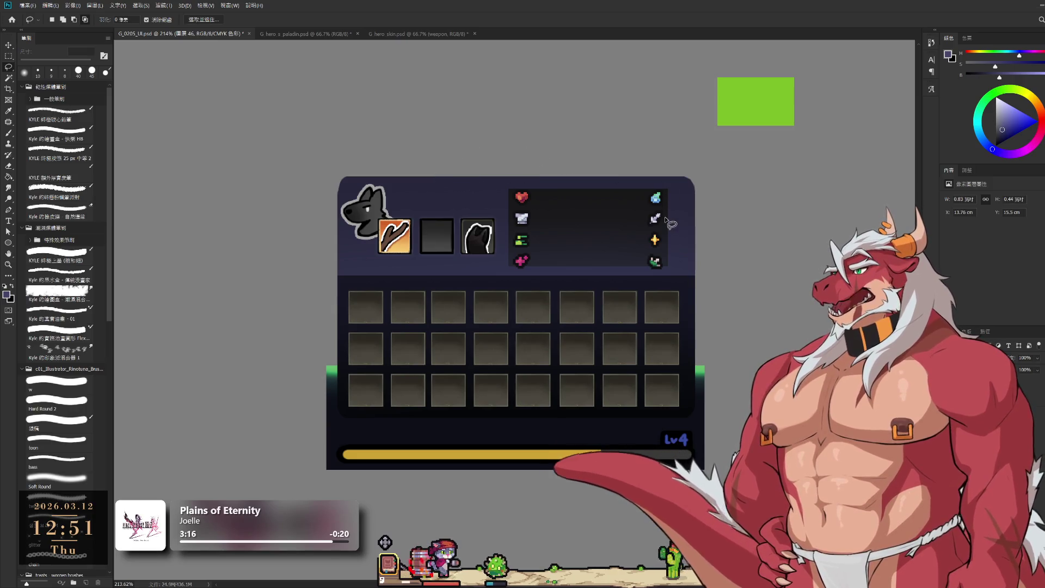
- Scale the stat icons to 87.2% and move the right icon column closer to the left
key("ctrl+t")
mouse_move(663, 229)
left_mouse_down()
mouse_move(646, 255)
mouse_move(708, 179)
mouse_move(645, 297)
left_mouse_up()
key("Return")
key("l")
left_click_drag(638, 260, 598, 259)
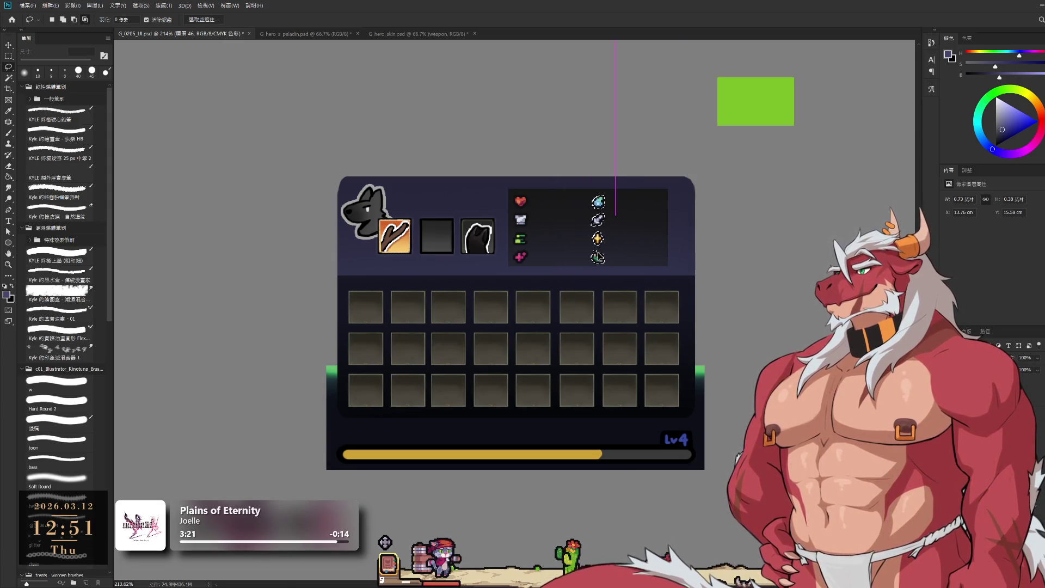
key("ctrl+d")
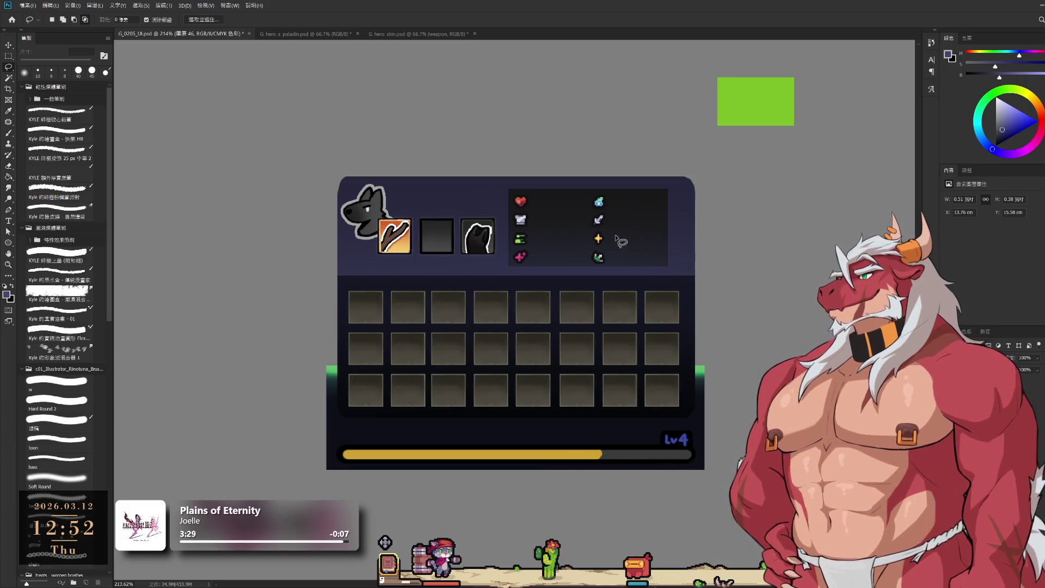
left_click(390, 566)
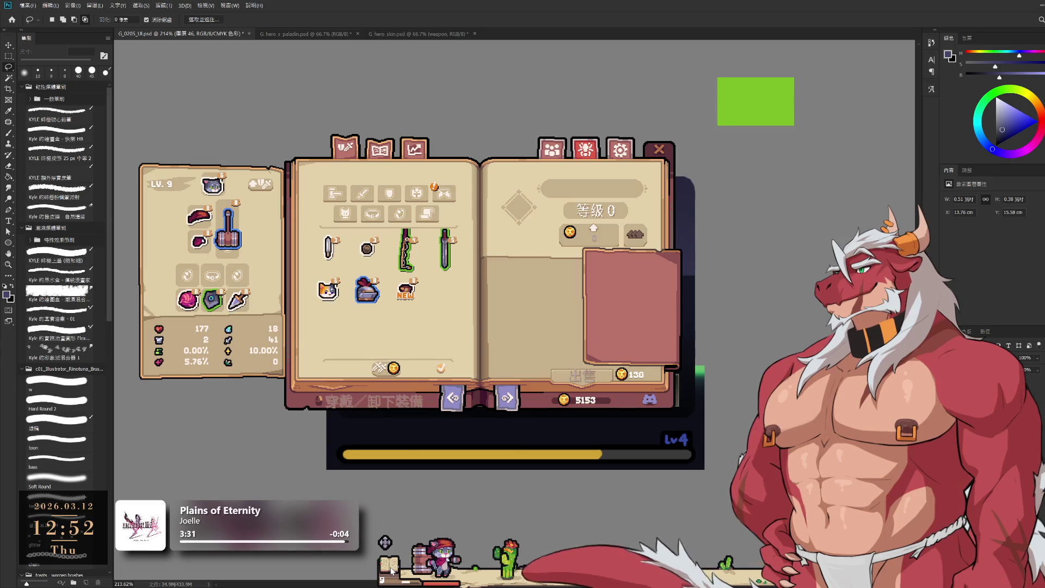
- Check the hammer and fishing rod stats, then load the 8 px bass brush on Group 6's layer mask
left_click(239, 249)
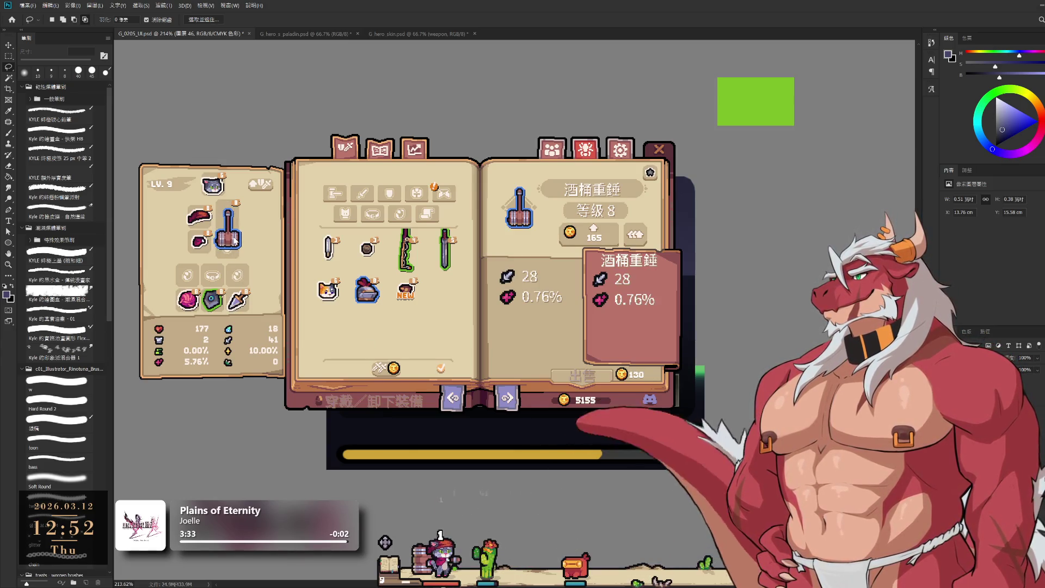
left_click(404, 252)
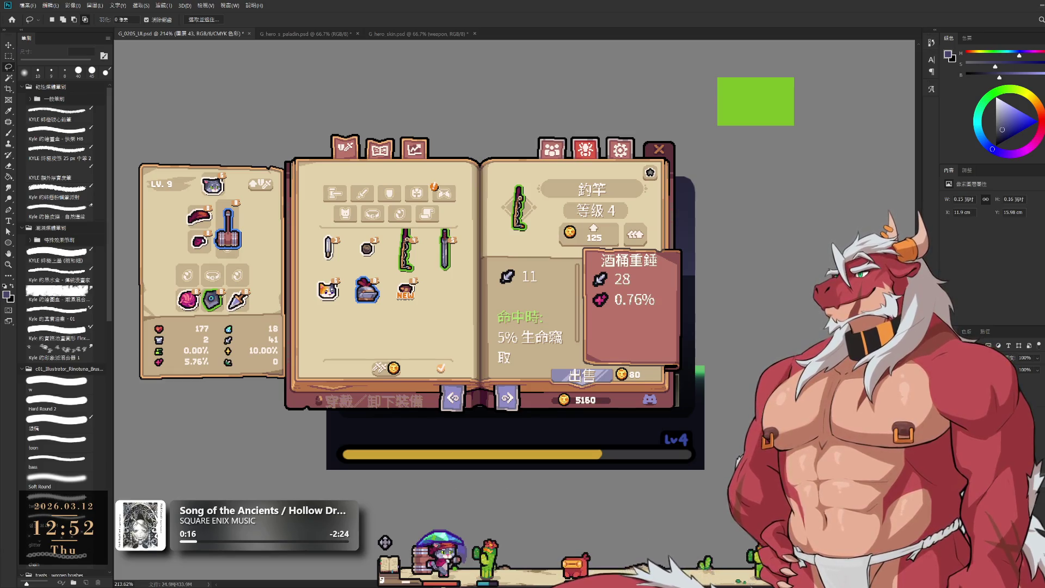
key("b")
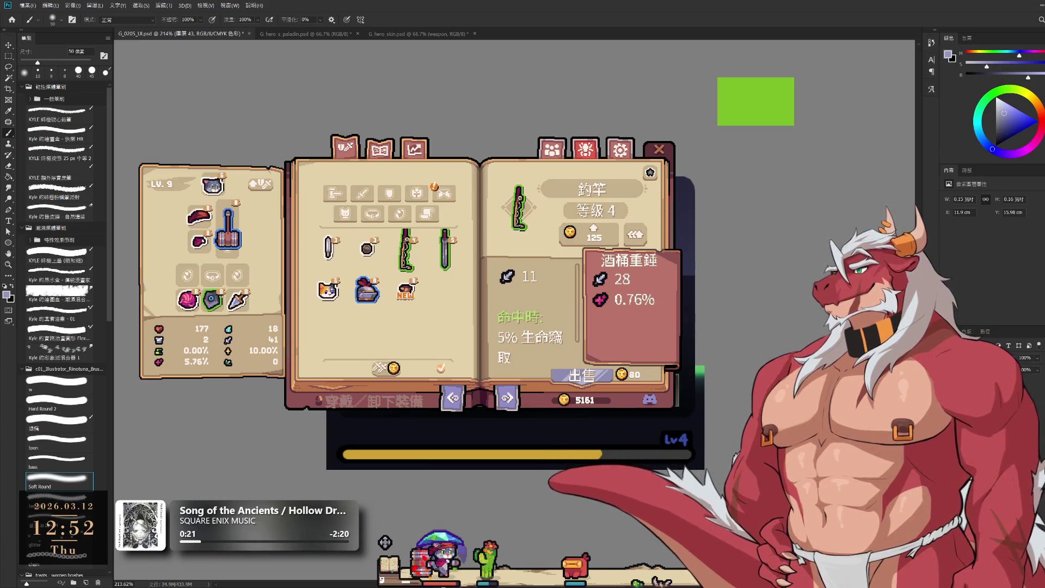
left_click(57, 460)
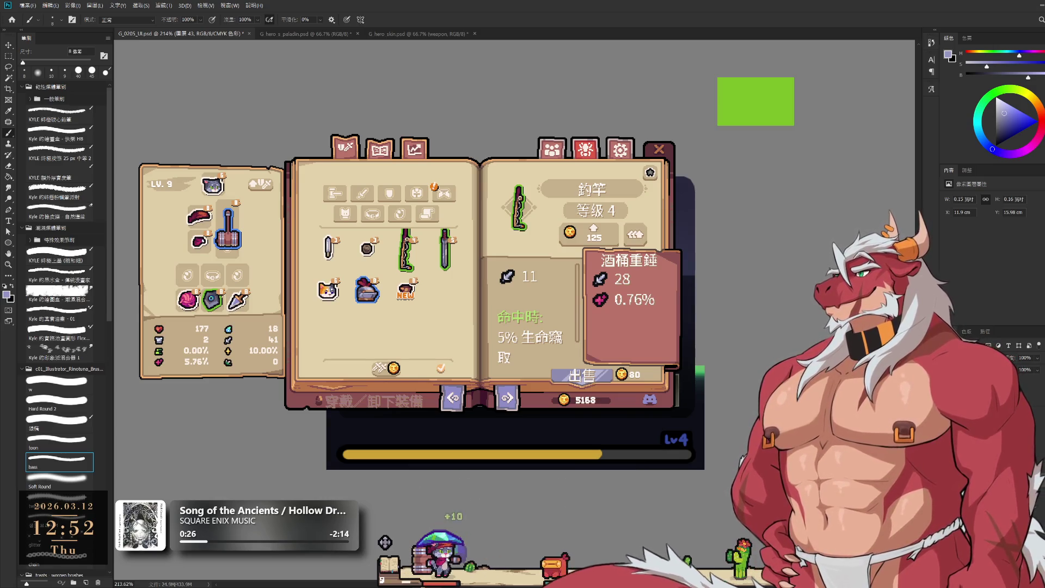
key("alt+bracketright")
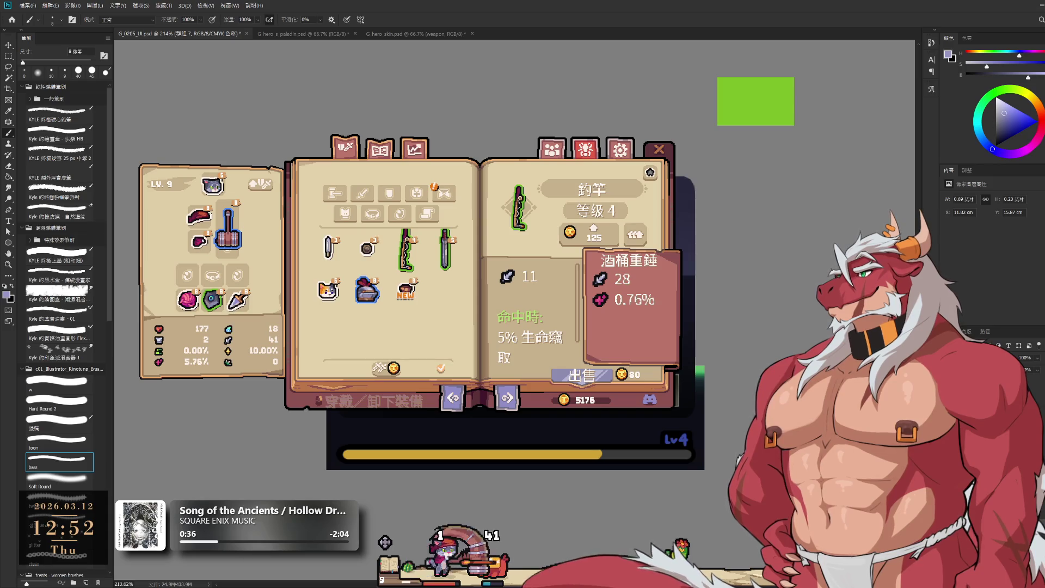
key("alt+bracketleft")
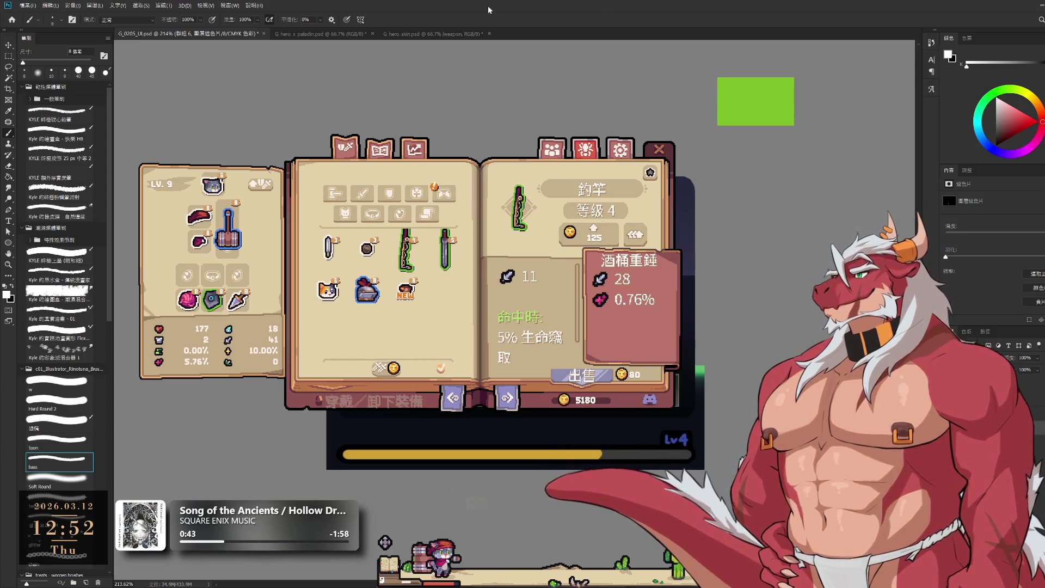
- Equip the gilded knight helmet and leather chest armour in the reference game, then close the equipment book
scroll(313, 340, "up", 3)
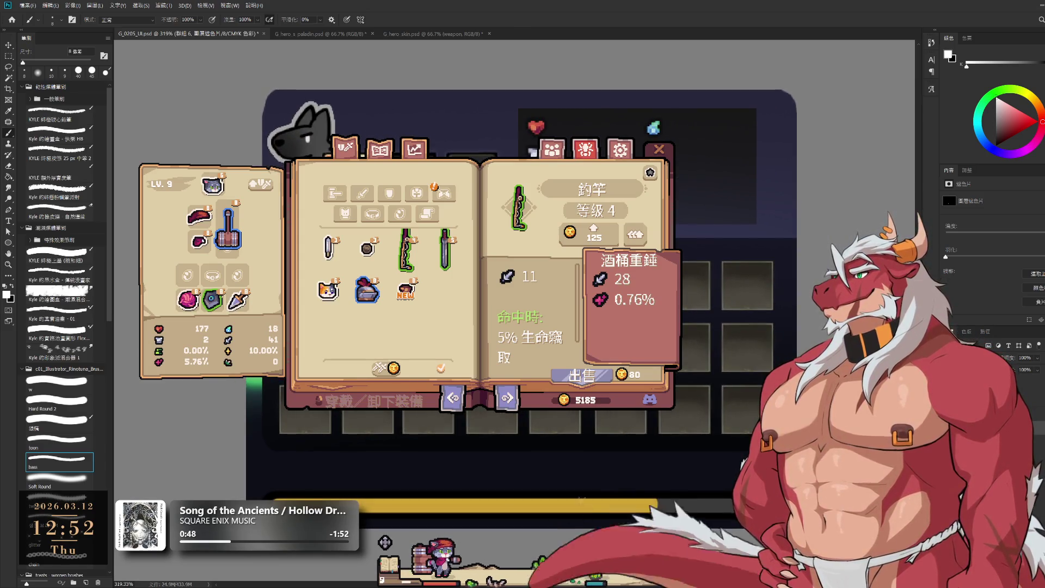
left_click_drag(368, 289, 207, 221)
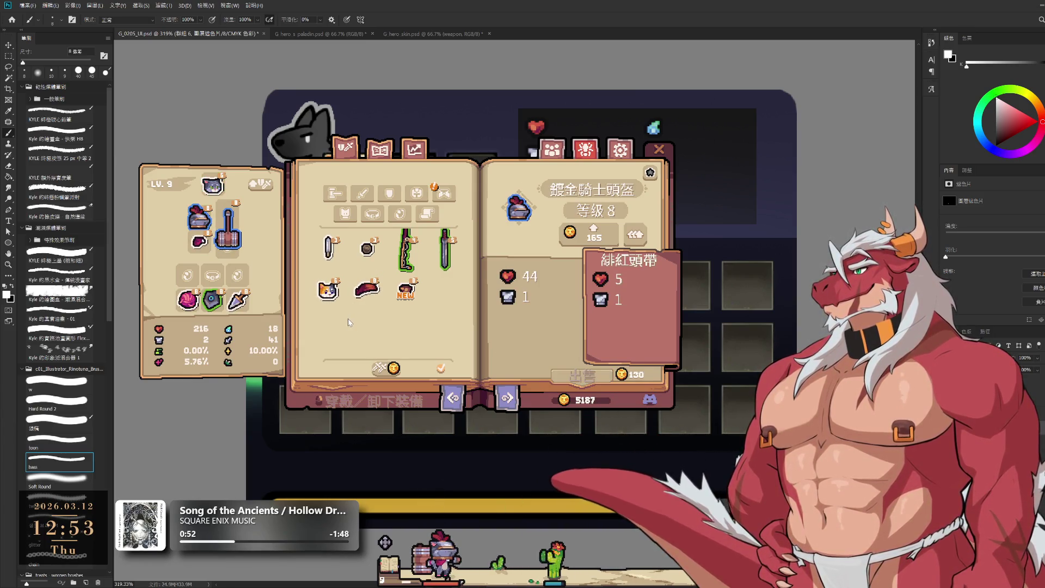
left_click(404, 289)
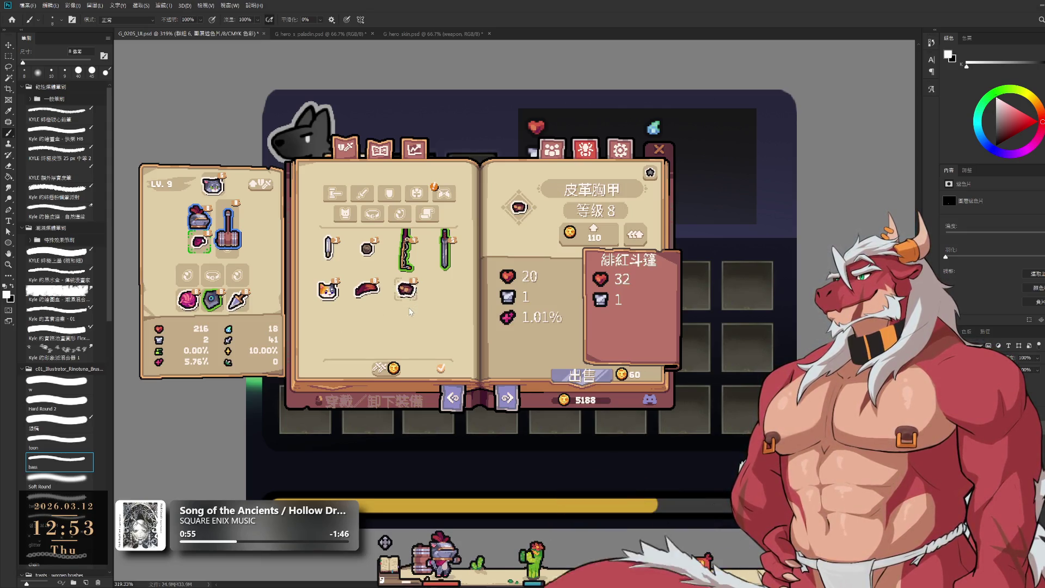
left_click(203, 243)
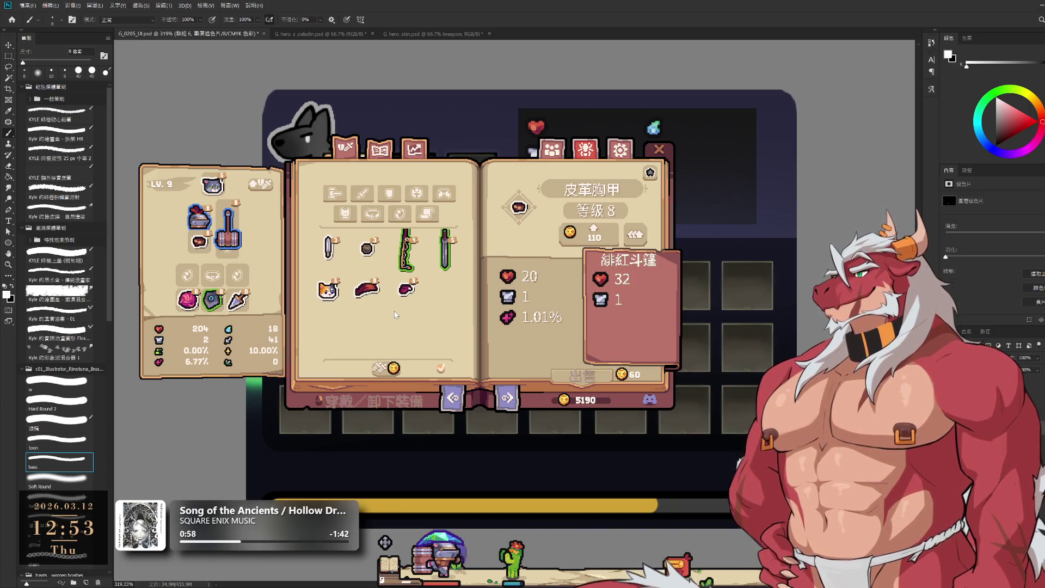
key("Escape")
mouse_move(716, 400)
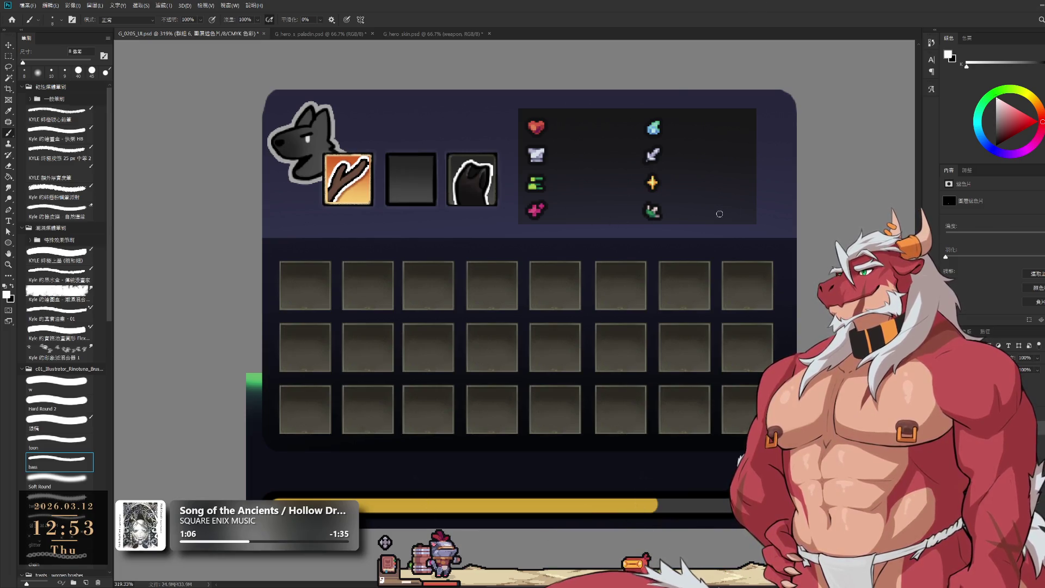
- Return to layer 41 and adjust the painting colour's saturation and hue
left_click(782, 246, "ctrl")
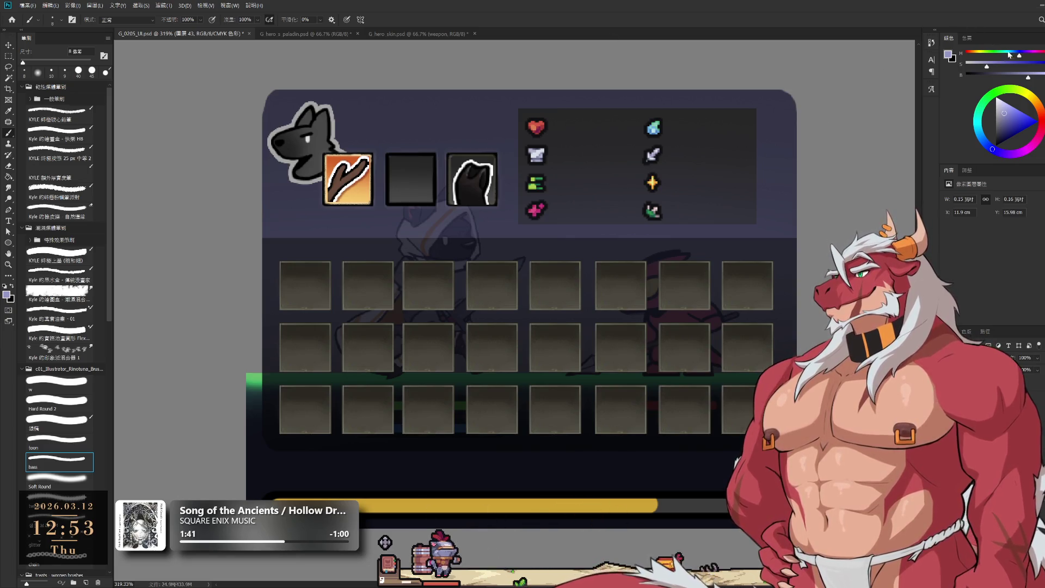
left_click_drag(986, 67, 1000, 66)
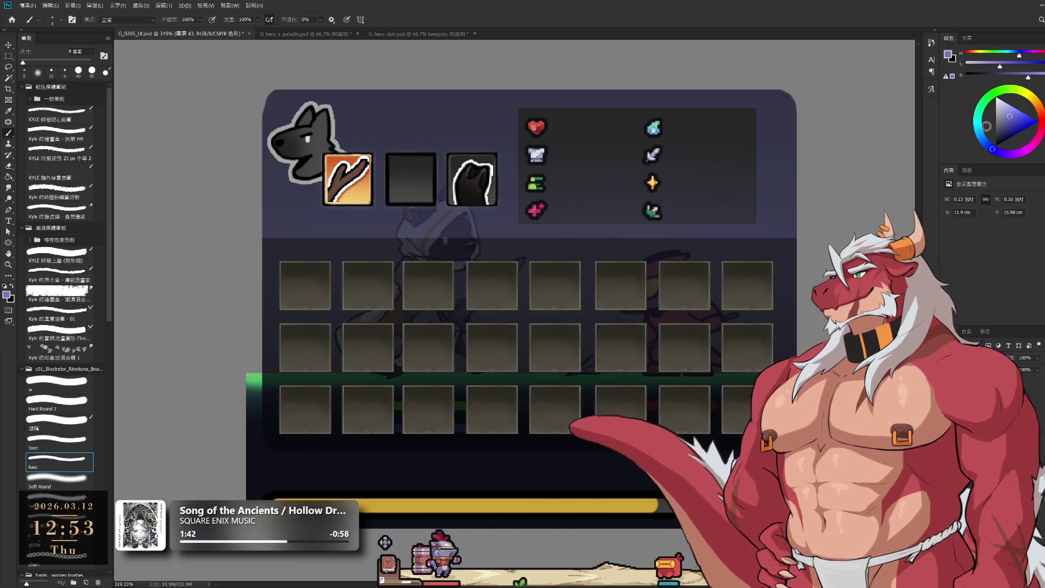
left_click_drag(986, 126, 987, 139)
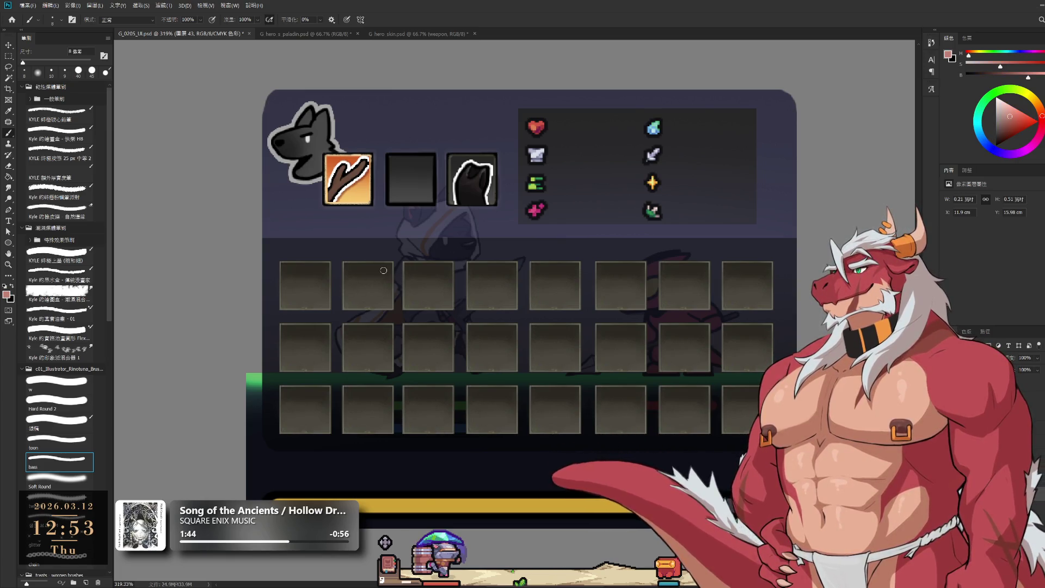
key("ctrl+z")
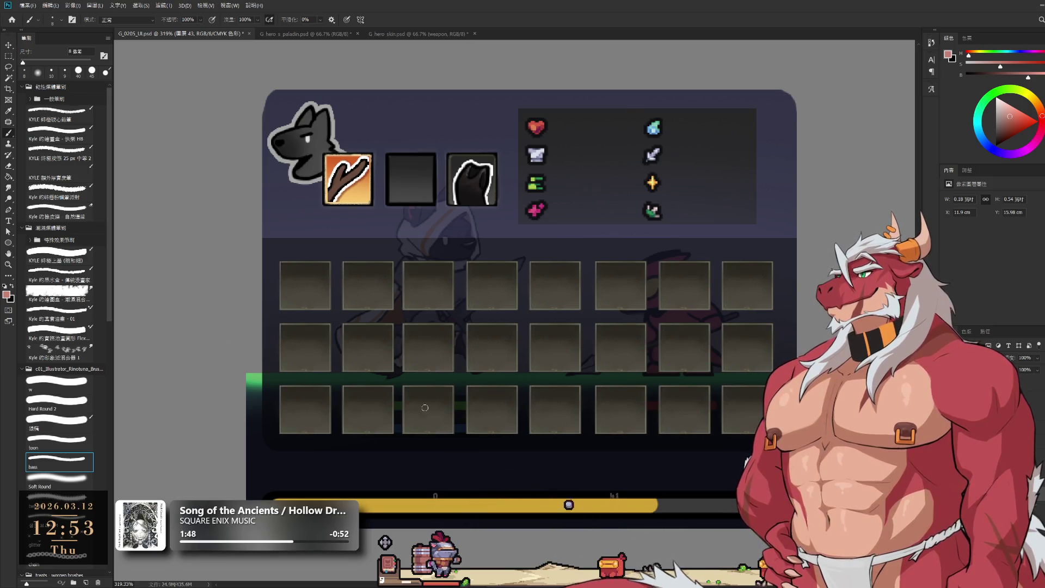
- Cycle the editing target through Group 6's mask, Layer 43 and Layer 20 copy 3
left_click(958, 381)
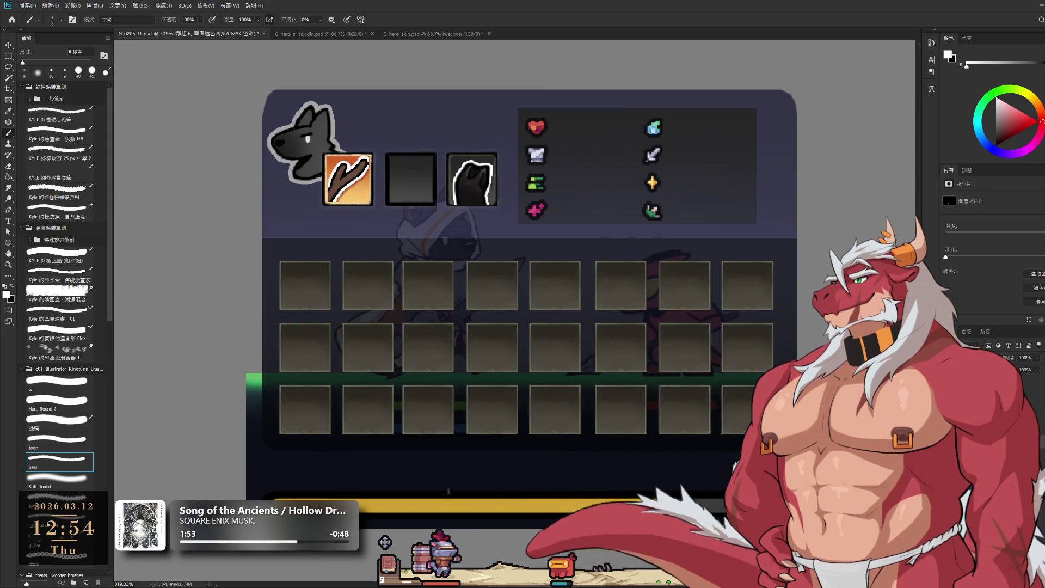
key("ctrl+2")
key("ctrl+backslash")
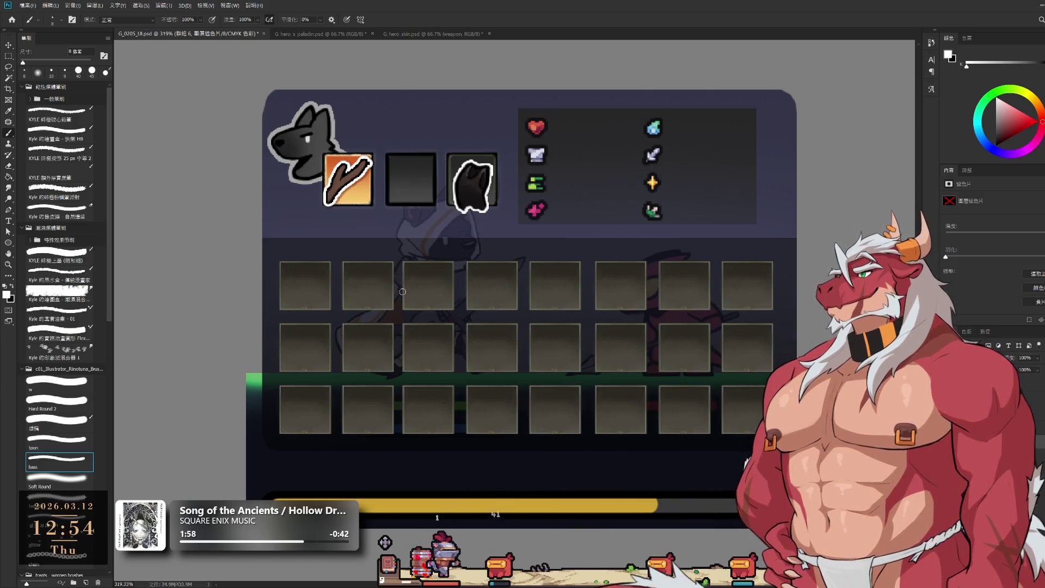
key("alt+bracketleft")
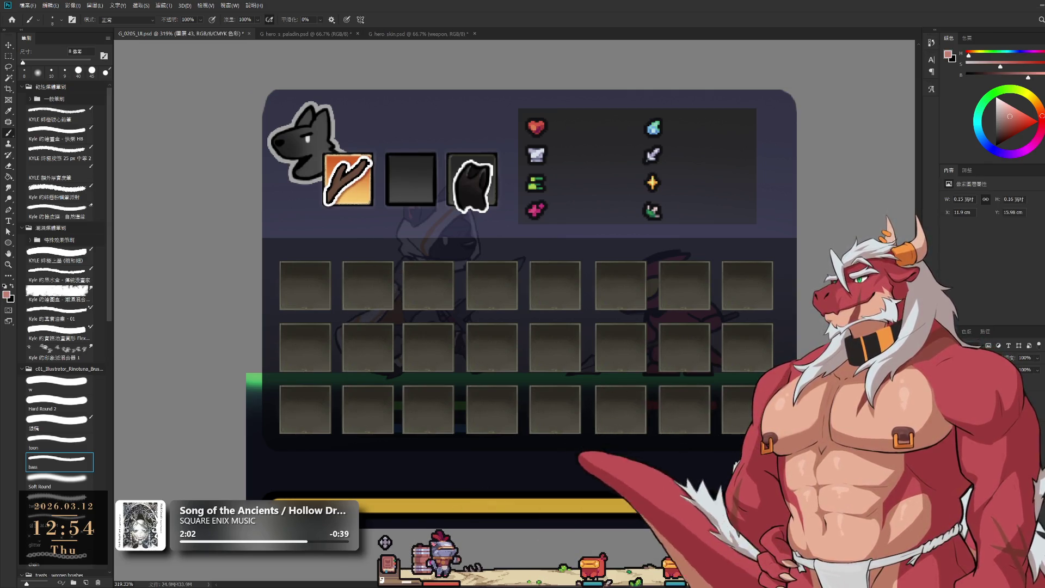
key("alt+bracketleft")
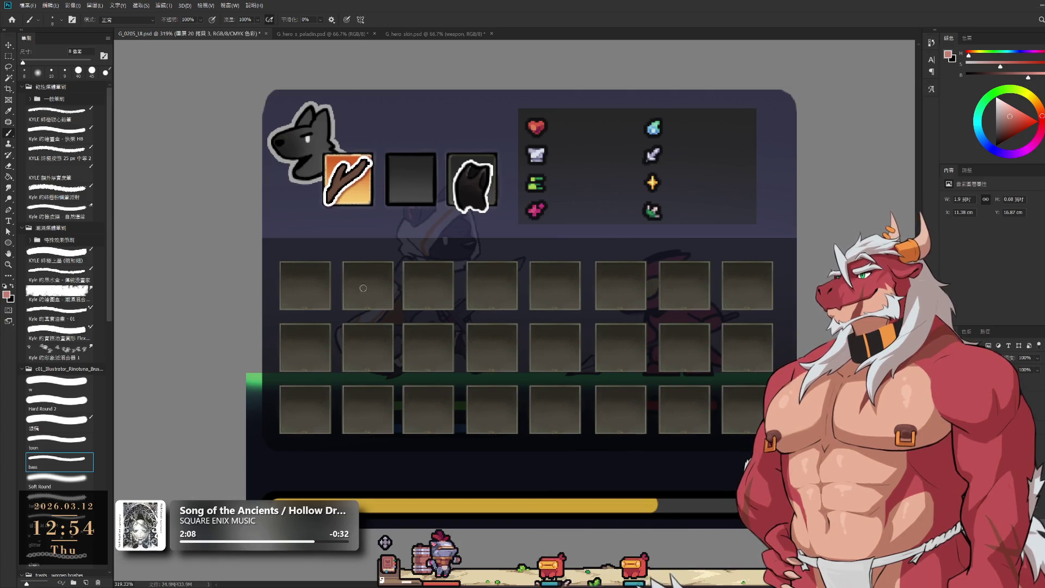
- Undo the pink stroke, enlarge the brush to 10 px, and paint a blue sword in slot one
key("ctrl+z")
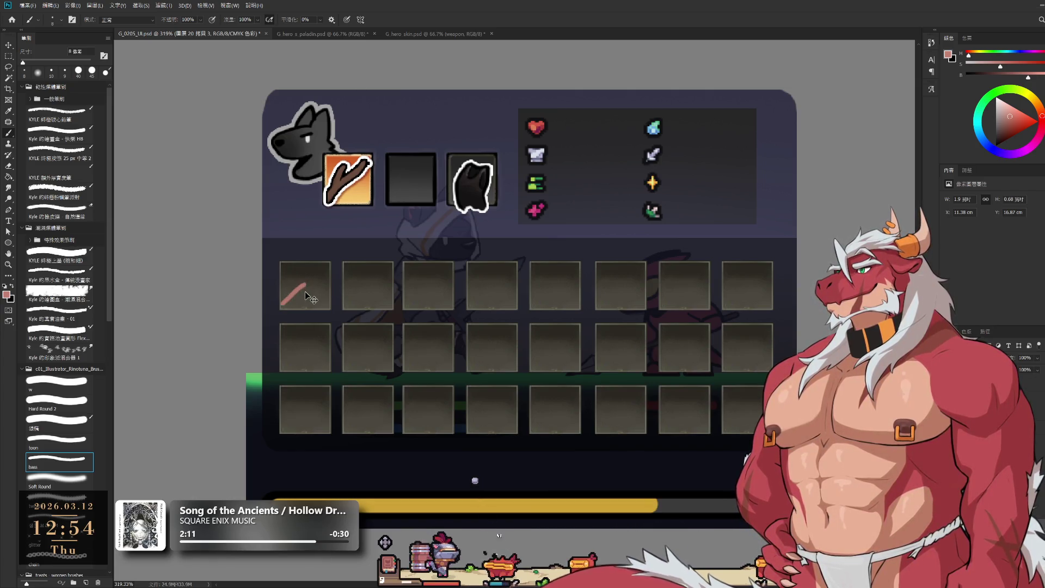
key("ctrl+z")
key("ctrl+z")
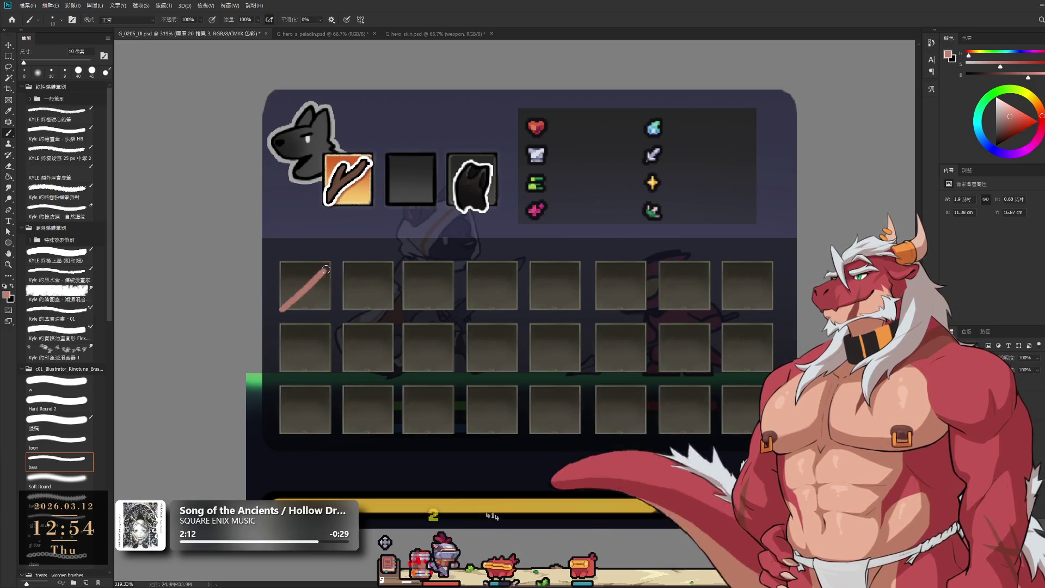
key("ctrl+z")
key("bracketright")
key("ctrl+z")
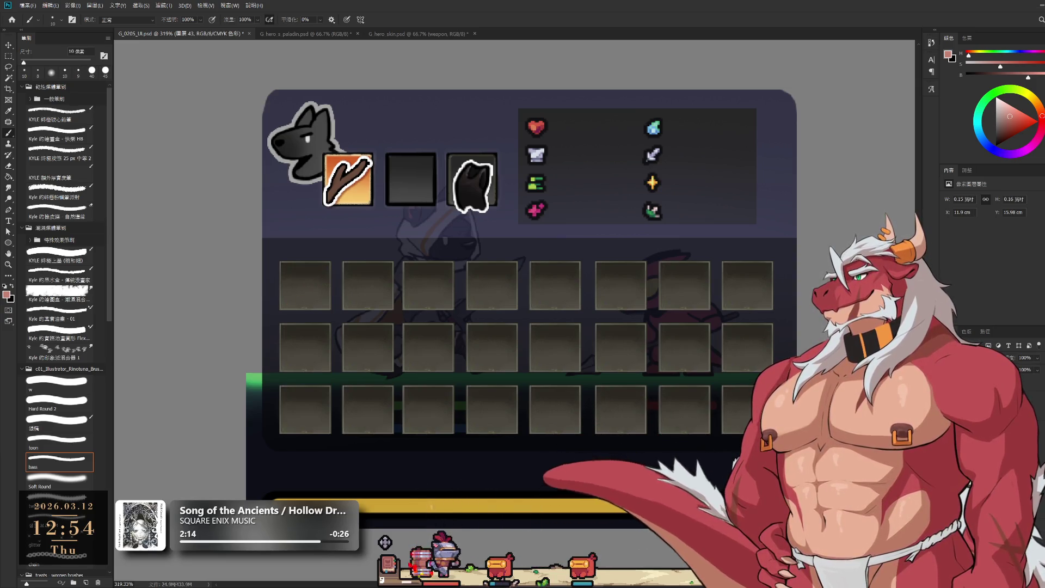
key("ctrl+z")
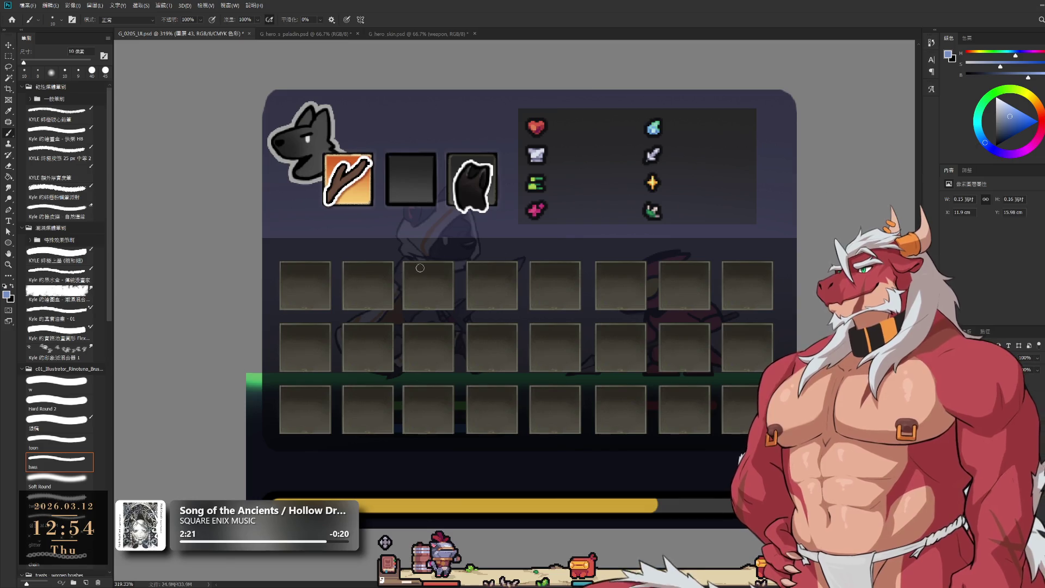
mouse_move(277, 311)
left_mouse_down()
mouse_move(310, 277)
mouse_move(319, 294)
left_mouse_up()
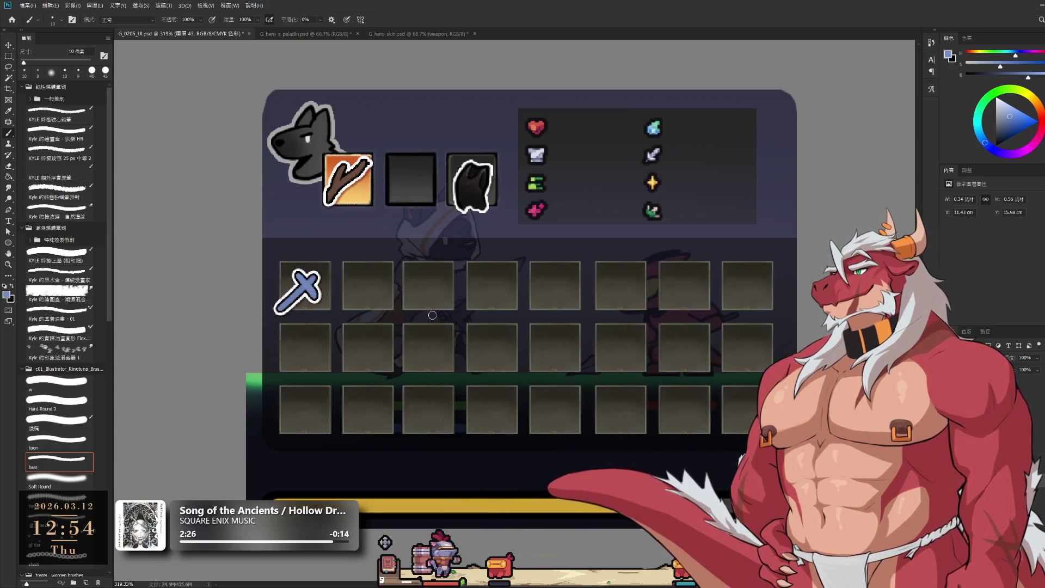
key("e")
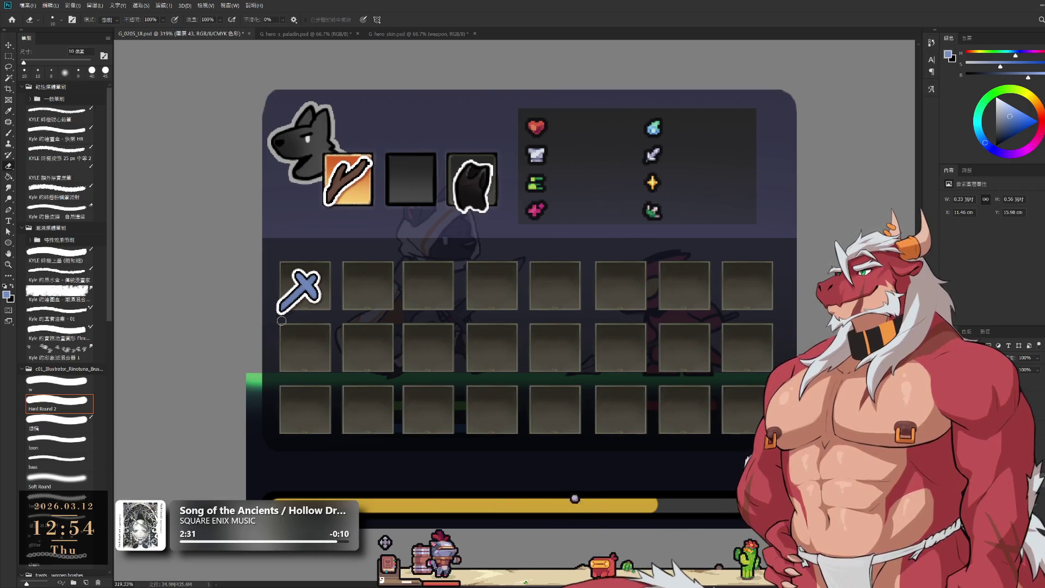
key("b")
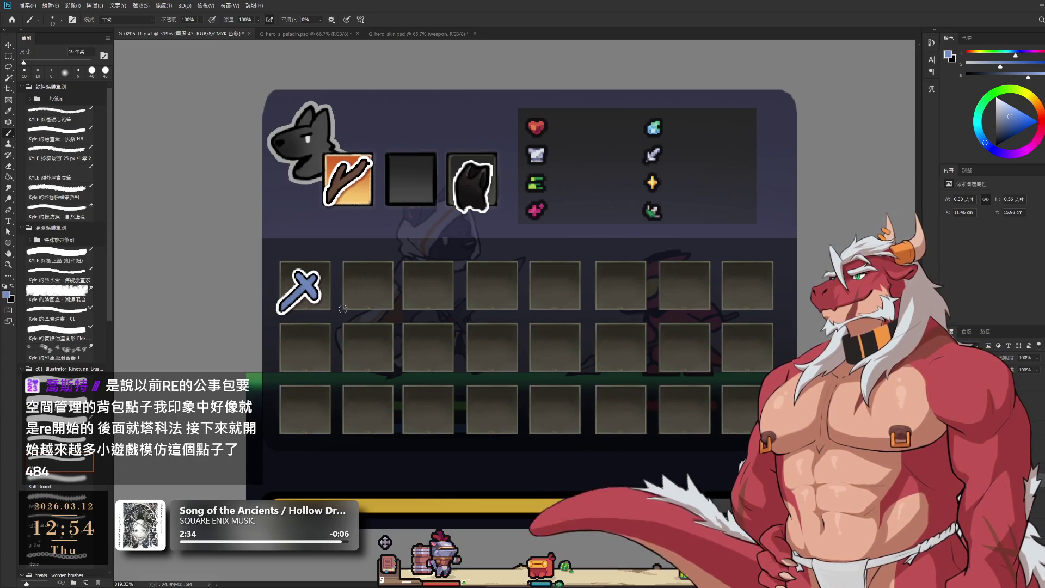
- Rotate the view about 68° and paint a blue trident in the second slot
left_click_drag(333, 320, 370, 289)
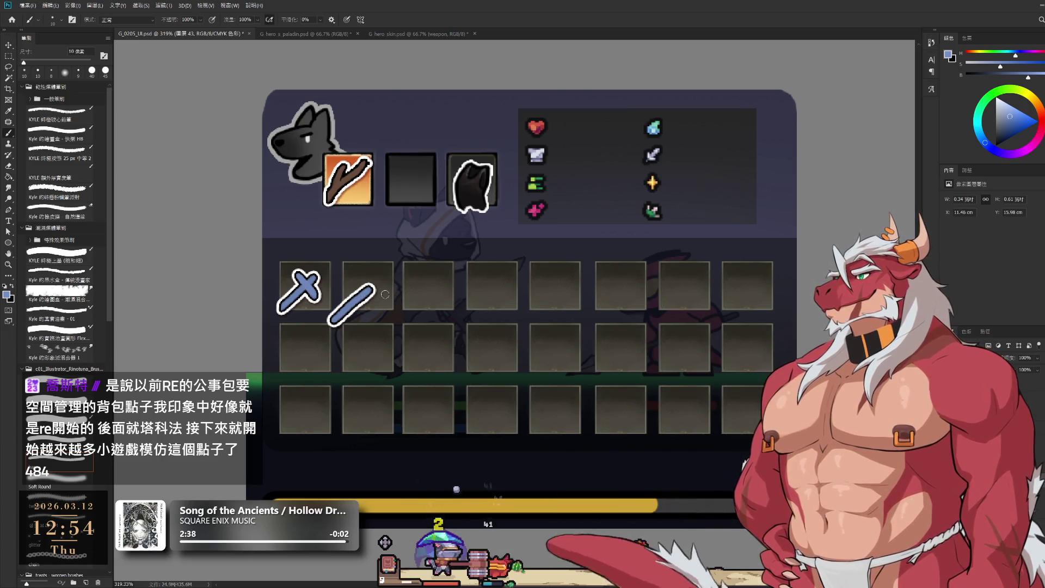
key("r")
mouse_move(385, 294)
left_mouse_down()
mouse_move(414, 348)
mouse_move(395, 308)
mouse_move(479, 218)
mouse_move(481, 349)
left_mouse_up()
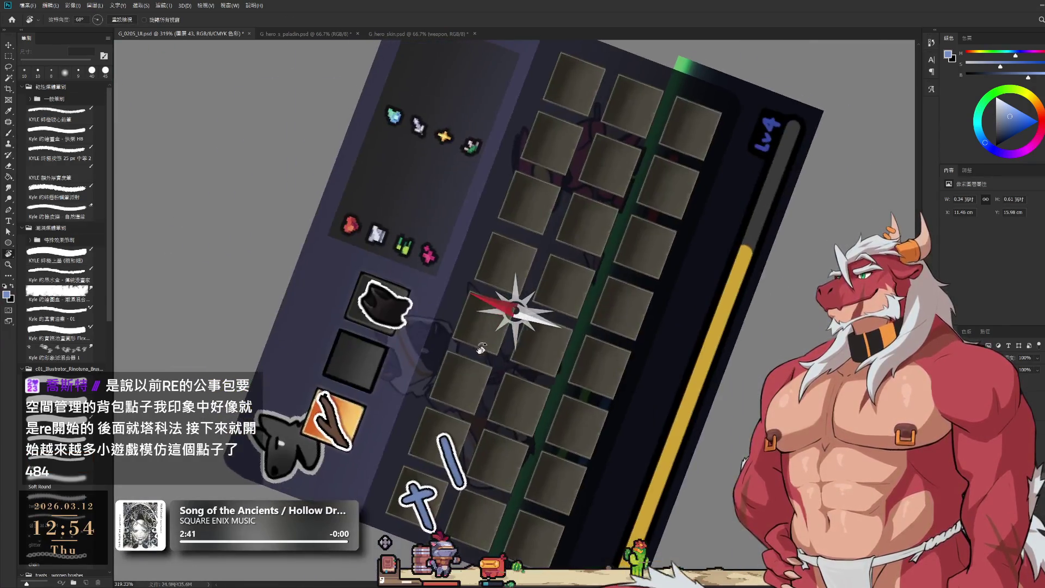
key("b")
mouse_move(424, 429)
left_mouse_down()
mouse_move(434, 453)
mouse_move(455, 445)
left_mouse_up()
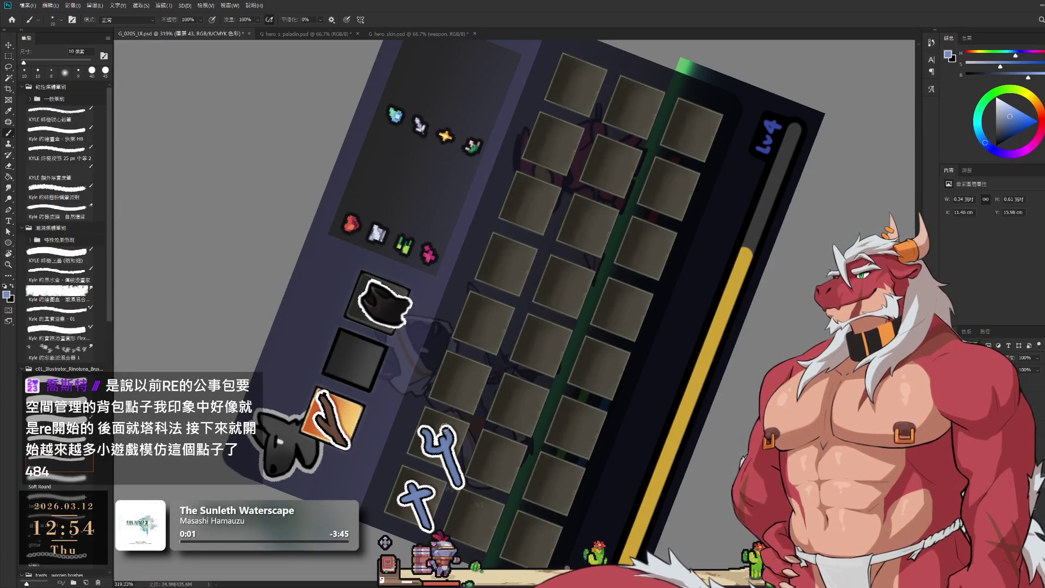
key("ctrl+z")
key("ctrl+z")
key("ctrl+z")
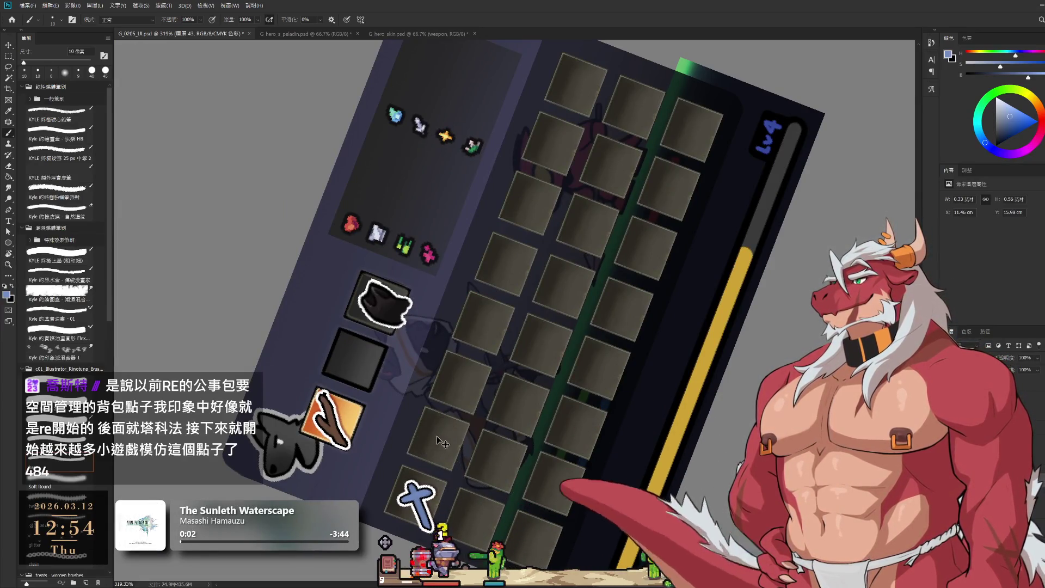
mouse_move(431, 427)
left_mouse_down()
mouse_move(418, 452)
mouse_move(452, 442)
mouse_move(436, 448)
mouse_move(445, 451)
left_mouse_up()
key("ctrl+z")
key("ctrl+z")
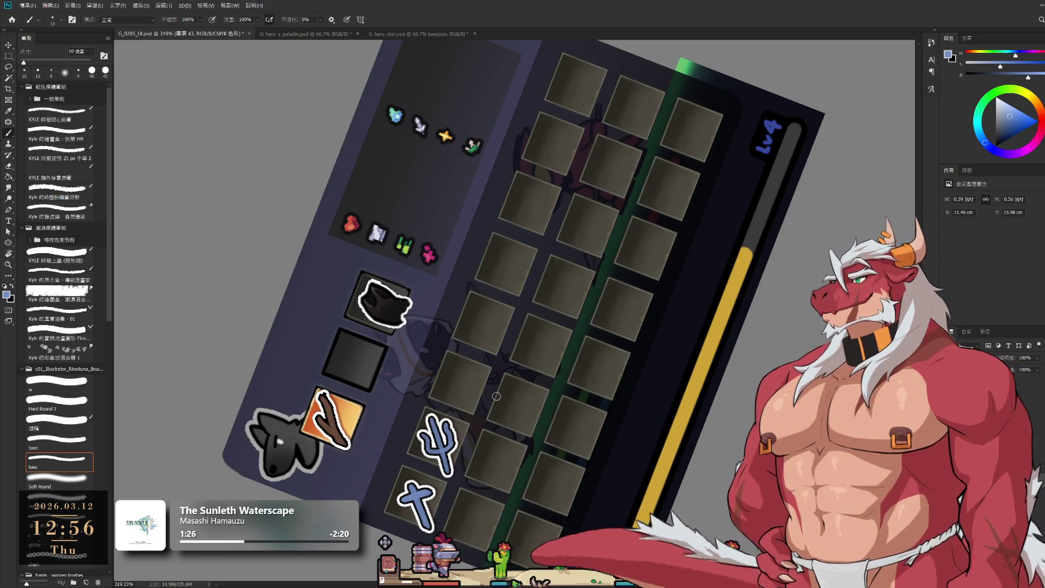
- Reset the view upright, brush a blue gem in slot three, and marquee-select the first slot
key("r")
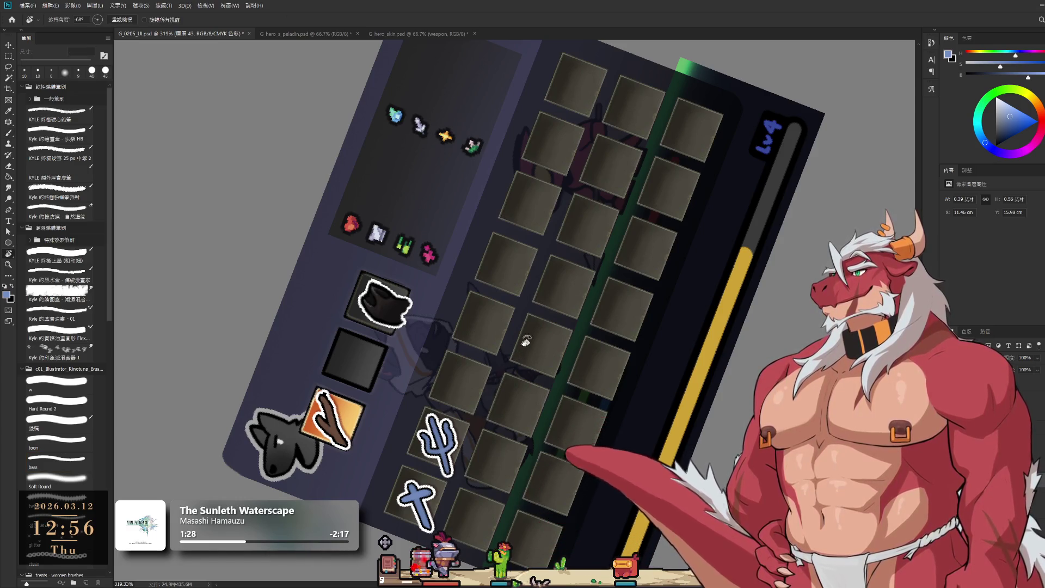
left_click_drag(527, 345, 658, 416)
key("b")
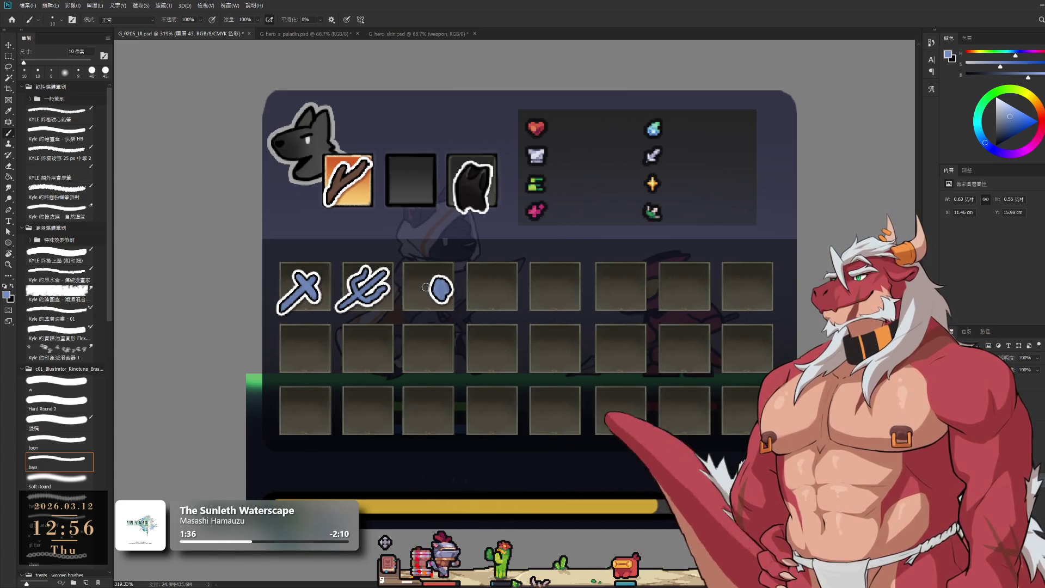
mouse_move(413, 272)
left_mouse_down()
mouse_move(405, 291)
mouse_move(425, 278)
mouse_move(440, 308)
mouse_move(424, 305)
mouse_move(439, 294)
mouse_move(438, 310)
left_mouse_up()
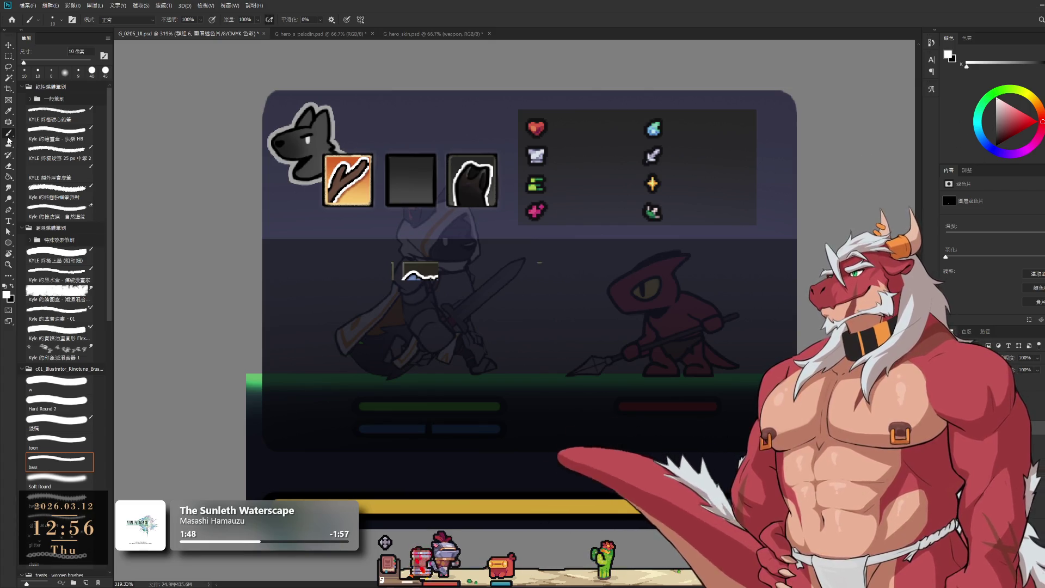
left_click(8, 56)
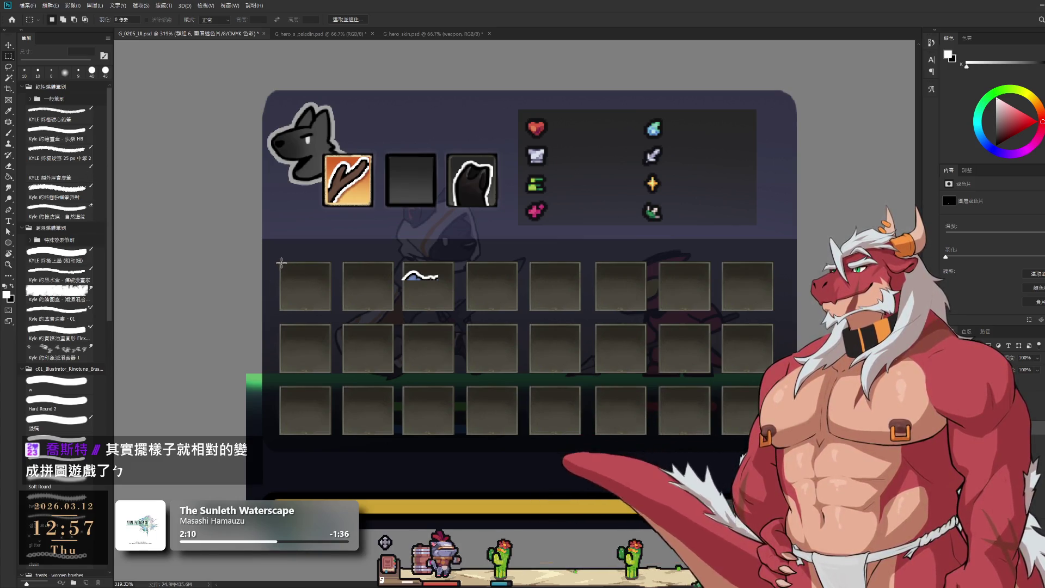
left_click_drag(281, 265, 329, 311)
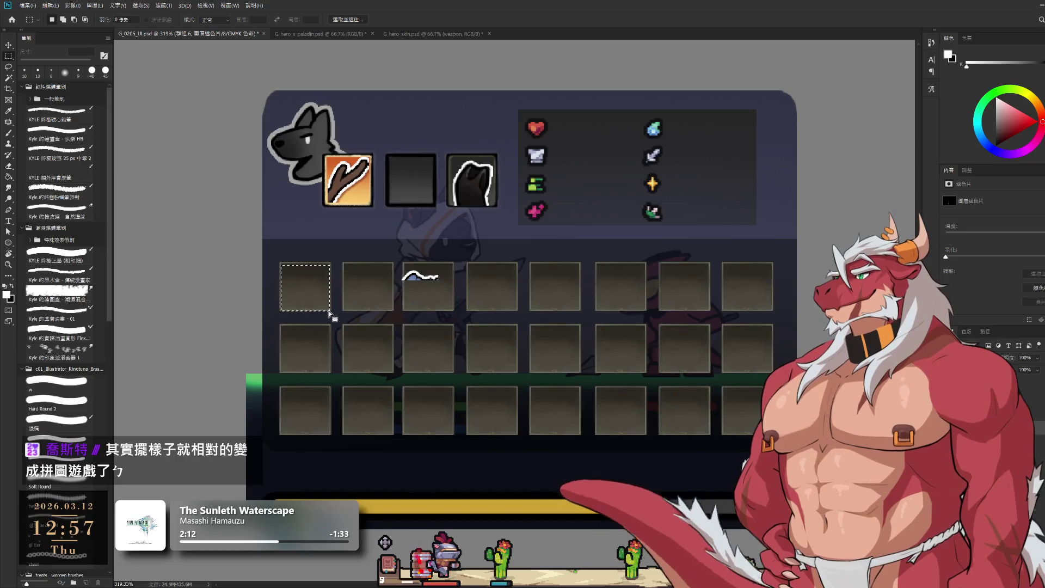
- Paste the sword, trident and gem into marquee selections of slots one to three, then target Layer 47
key("ctrl+v")
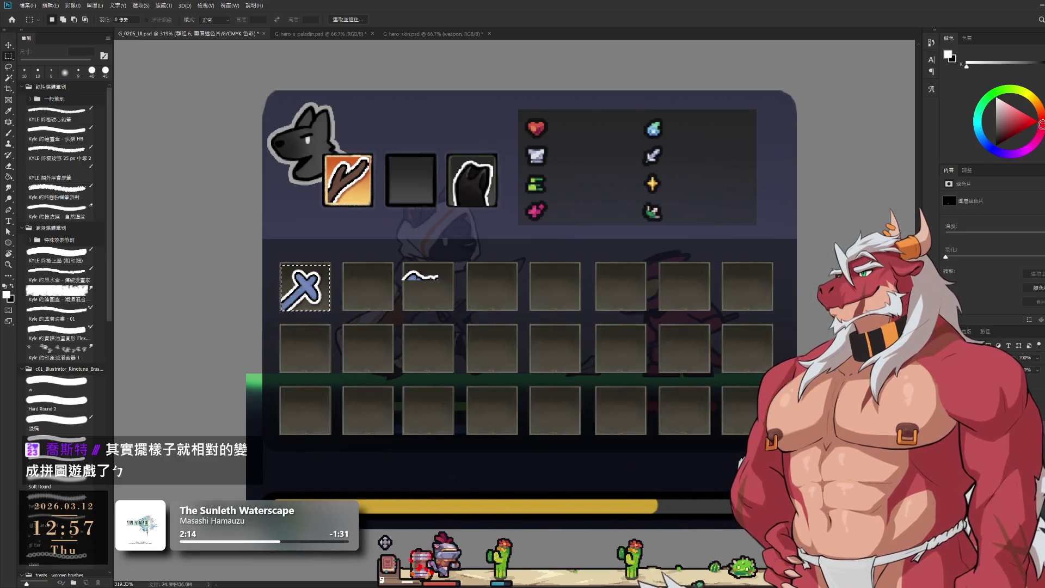
left_click_drag(345, 264, 391, 310)
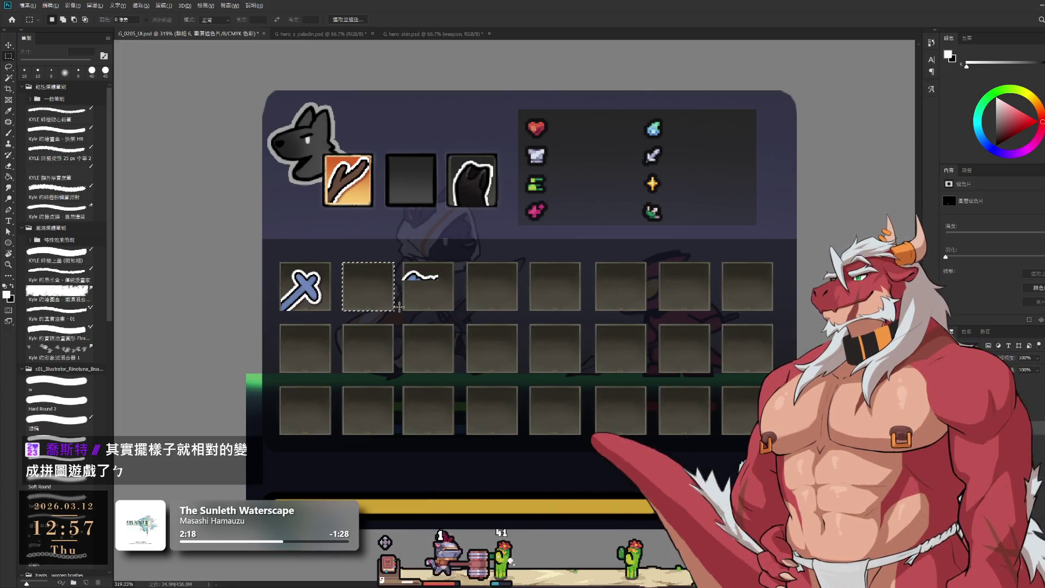
key("ctrl+v")
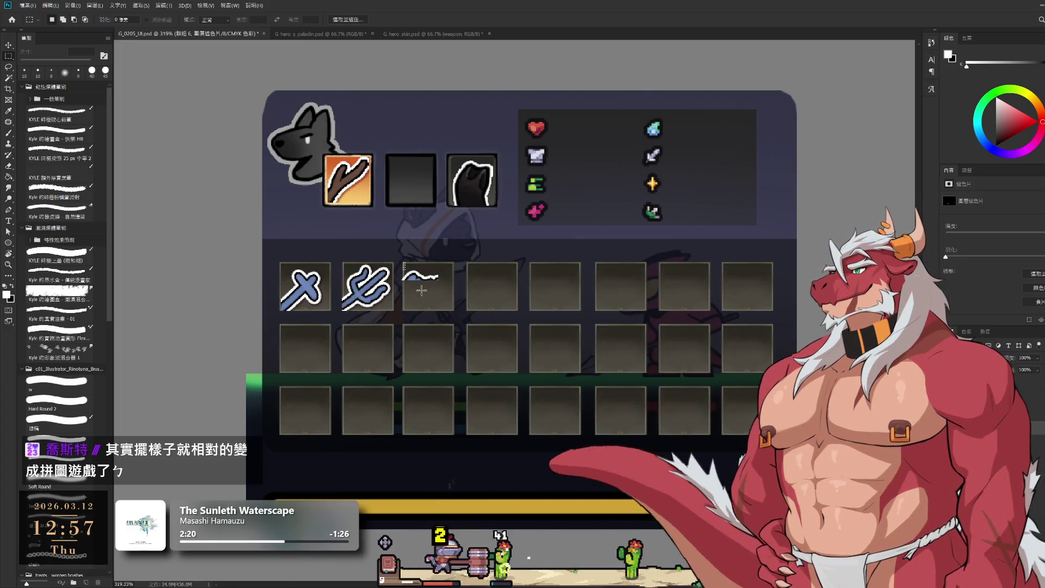
left_click_drag(403, 264, 451, 310)
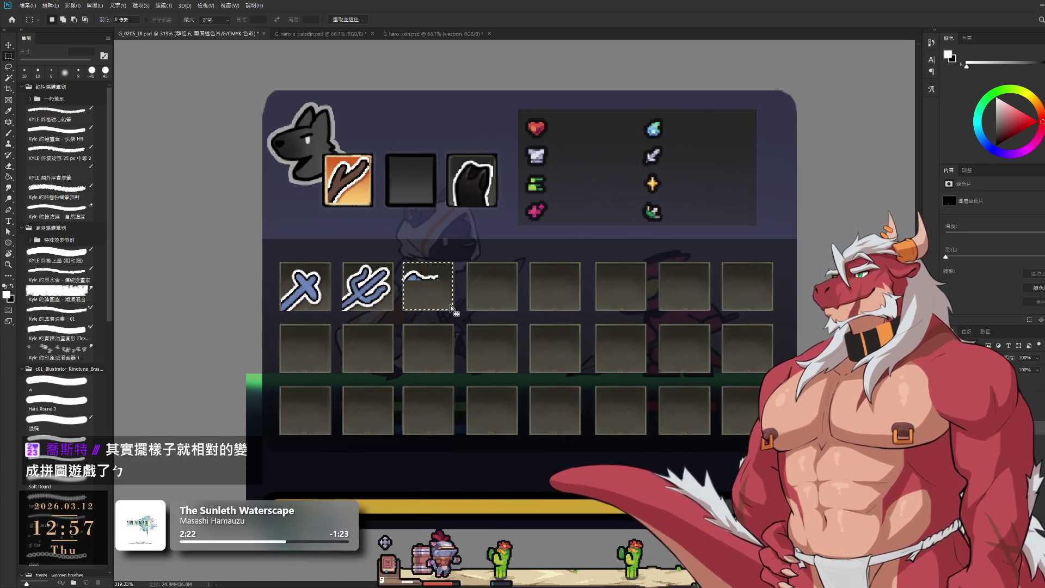
key("ctrl+v")
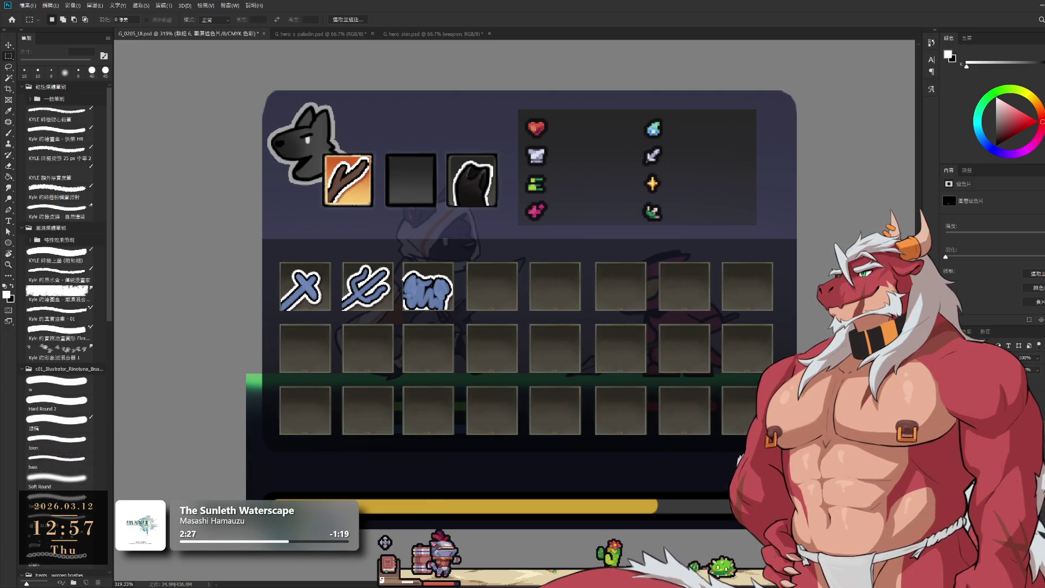
key("alt+]")
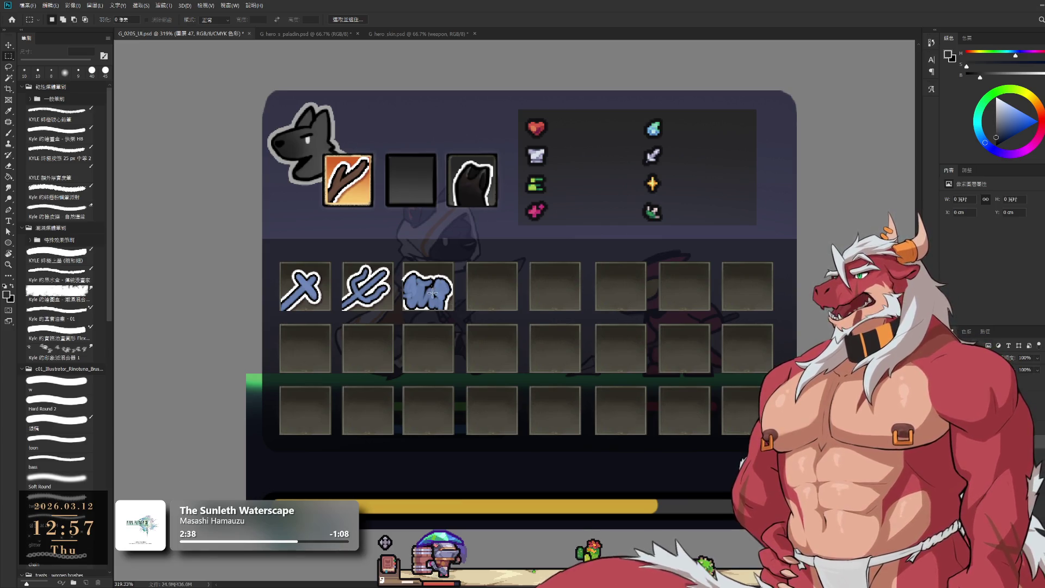
- Fill a rectangle over the grid with dark grey and set its layer Fill to 75%
mouse_move(425, 279)
left_mouse_down()
mouse_move(657, 386)
mouse_move(702, 418)
mouse_move(680, 419)
mouse_move(699, 473)
left_mouse_up()
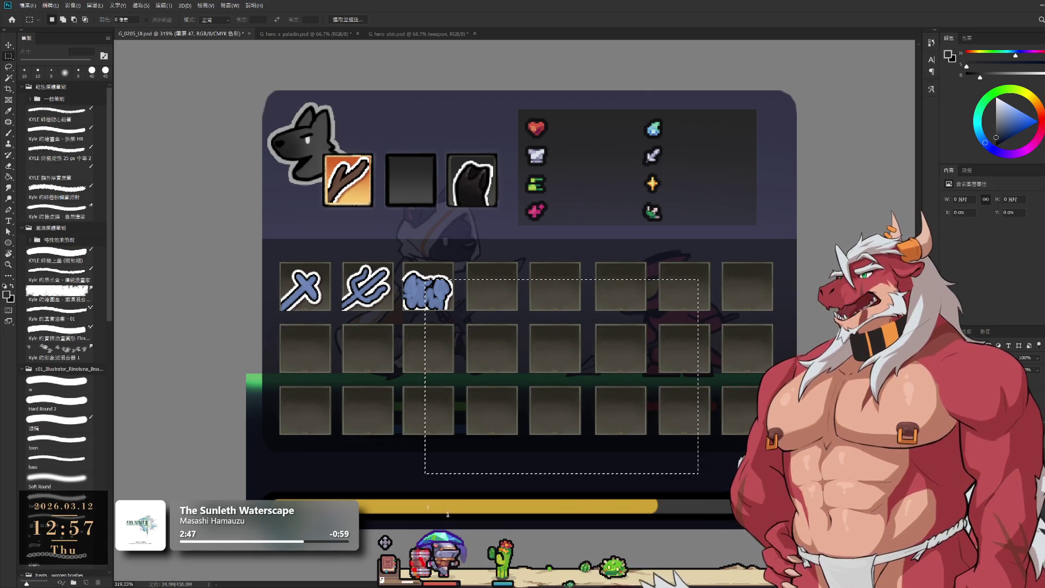
key("alt+BackSpace")
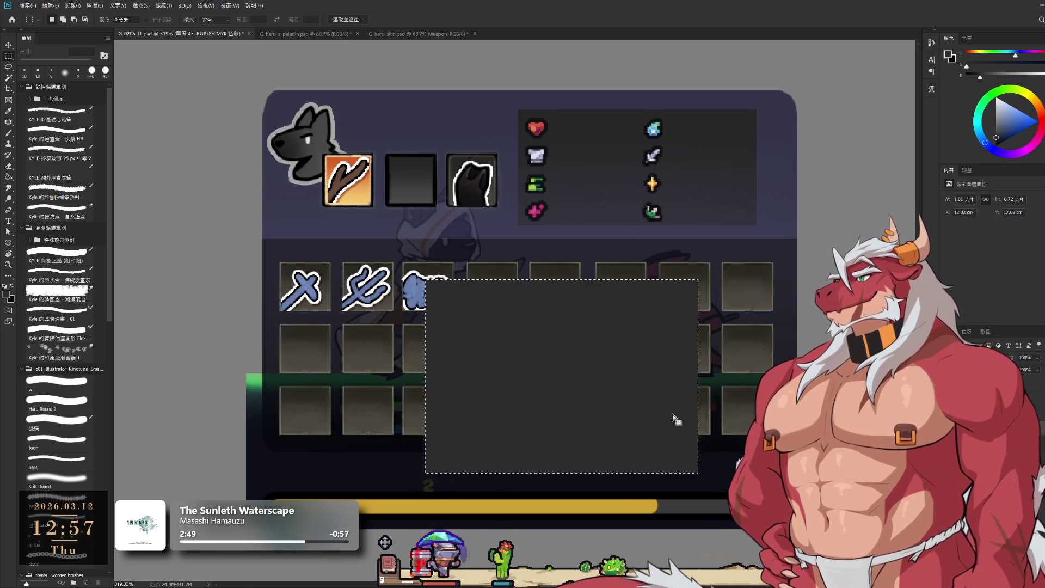
key("l")
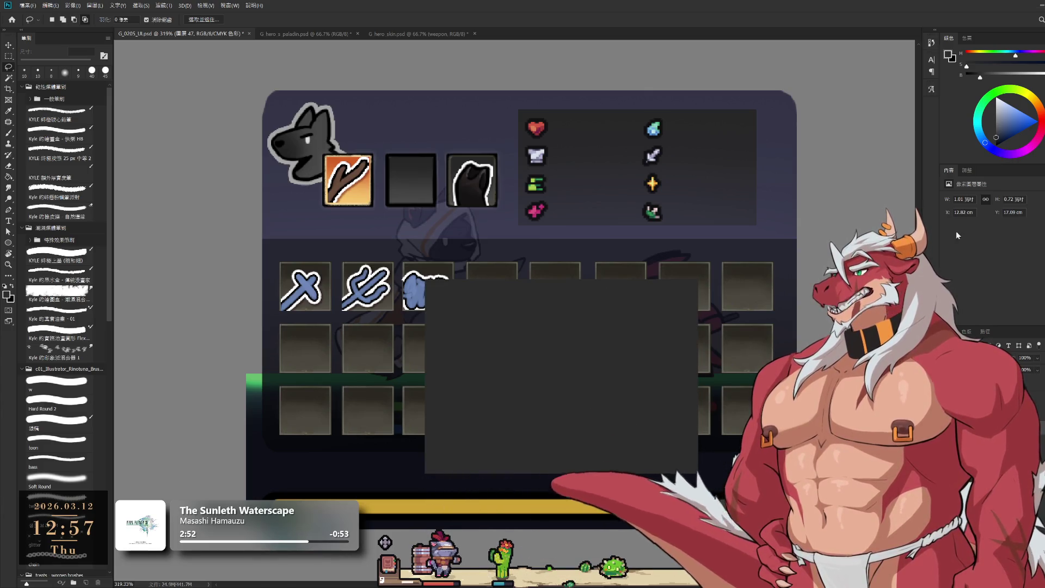
key("i")
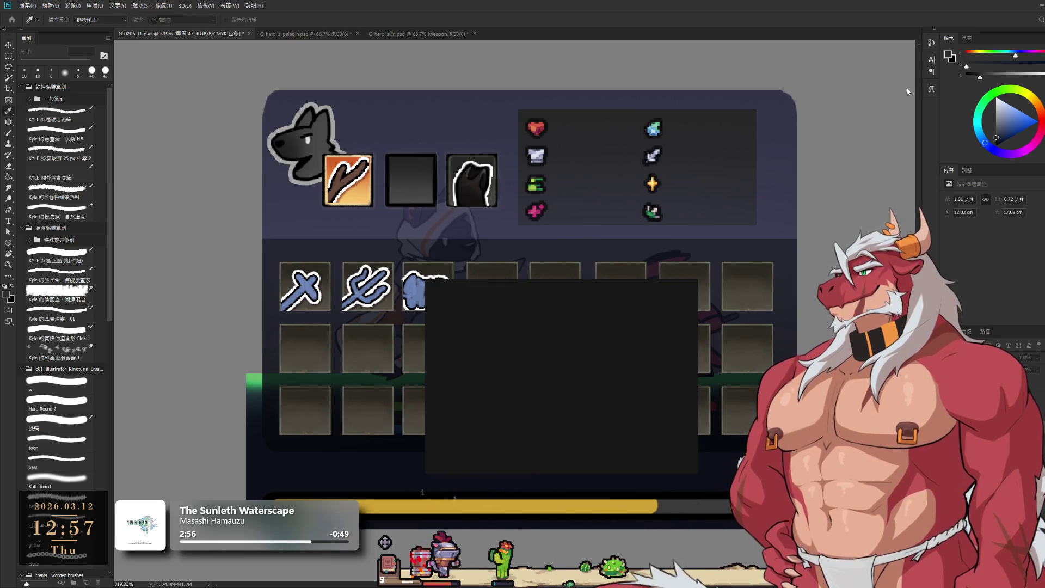
key("l")
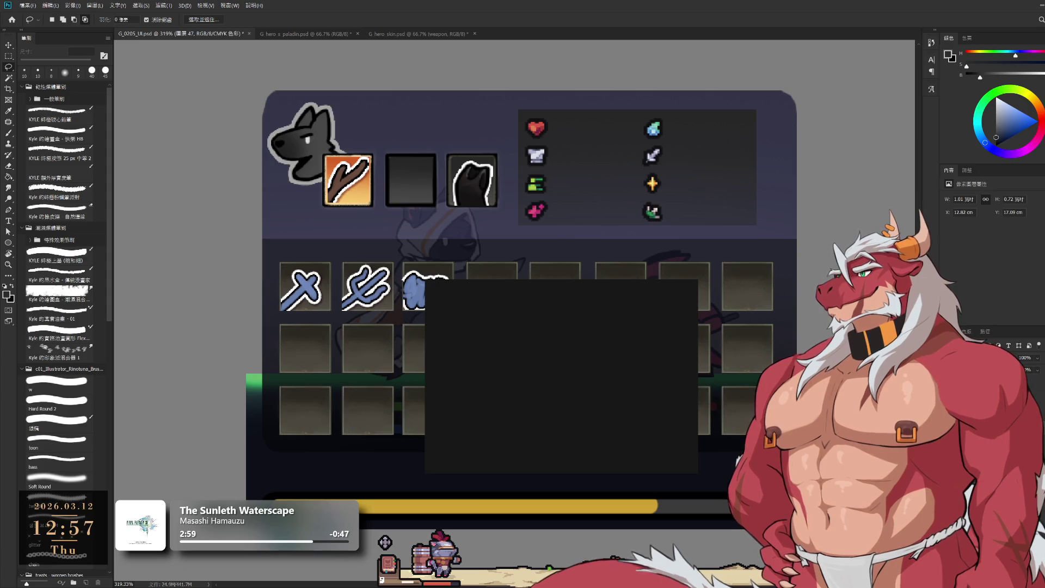
left_click_drag(1038, 375, 1032, 381)
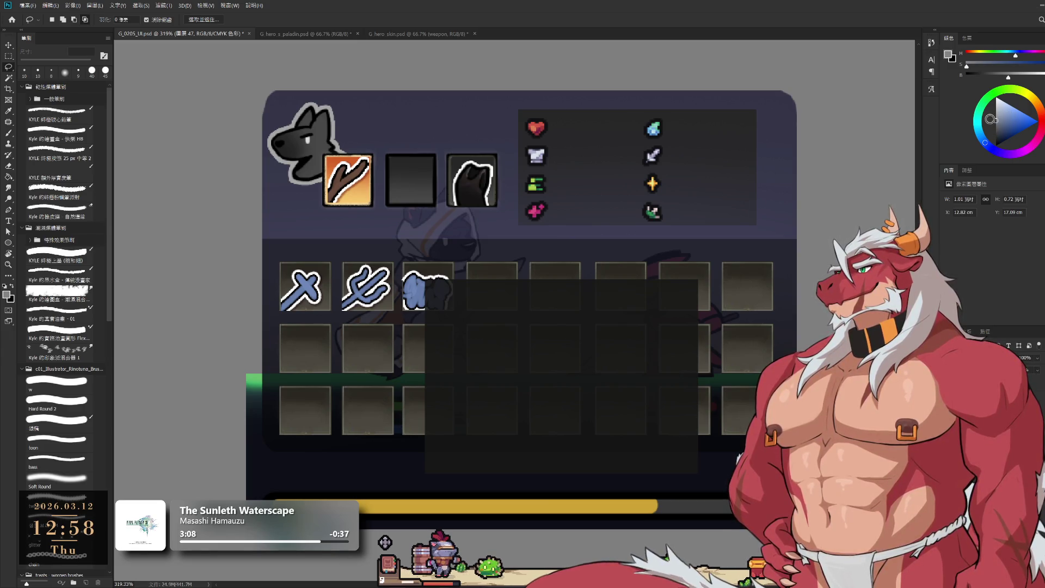
key("b")
left_click(8, 56)
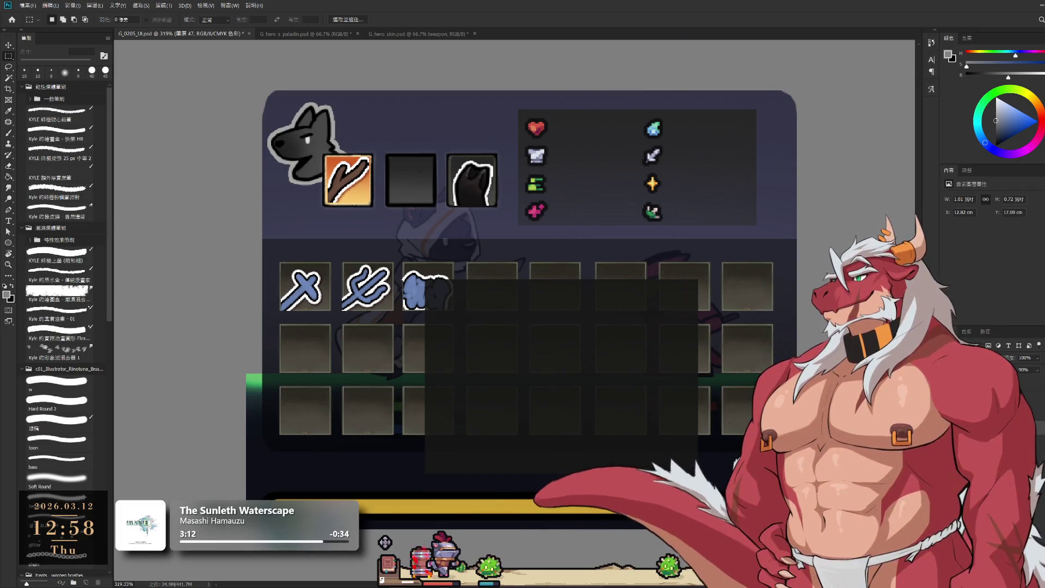
- Try a light grey fill on the popup, undo it, and pick the bass brush with a darker colour
key("alt+BackSpace")
key("ctrl+z")
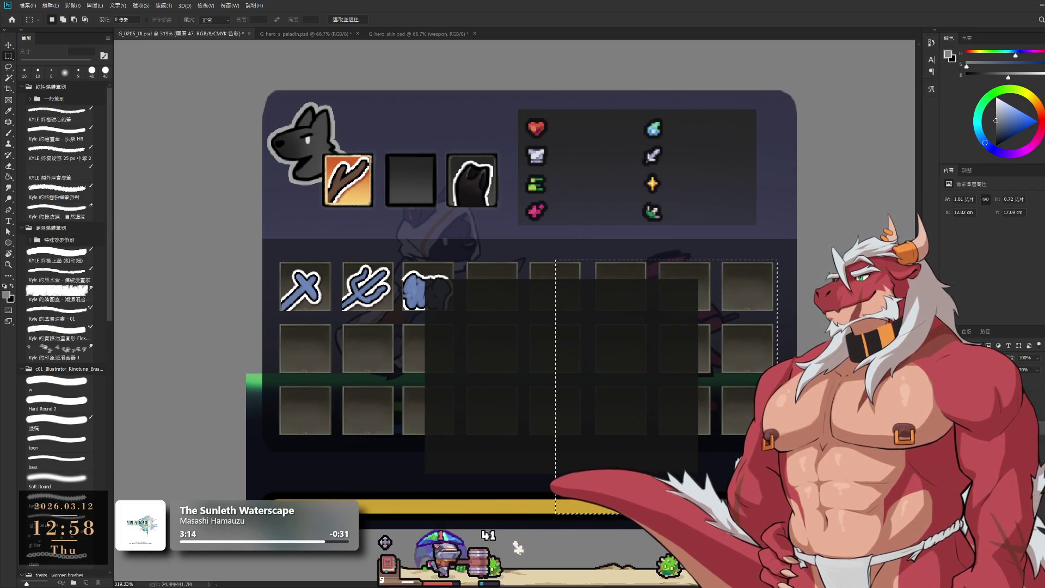
left_click(59, 462)
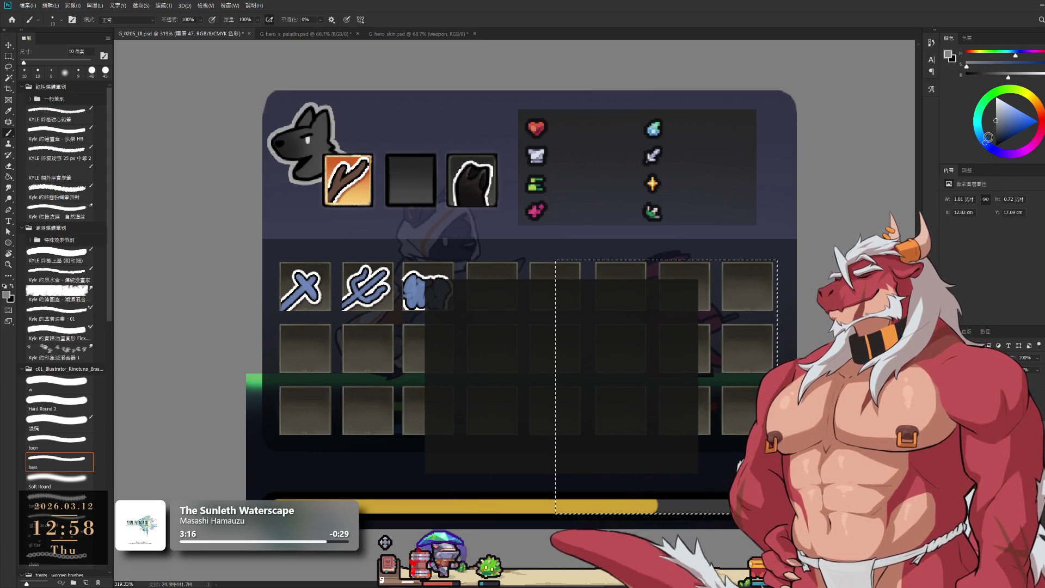
left_click_drag(999, 127, 992, 131)
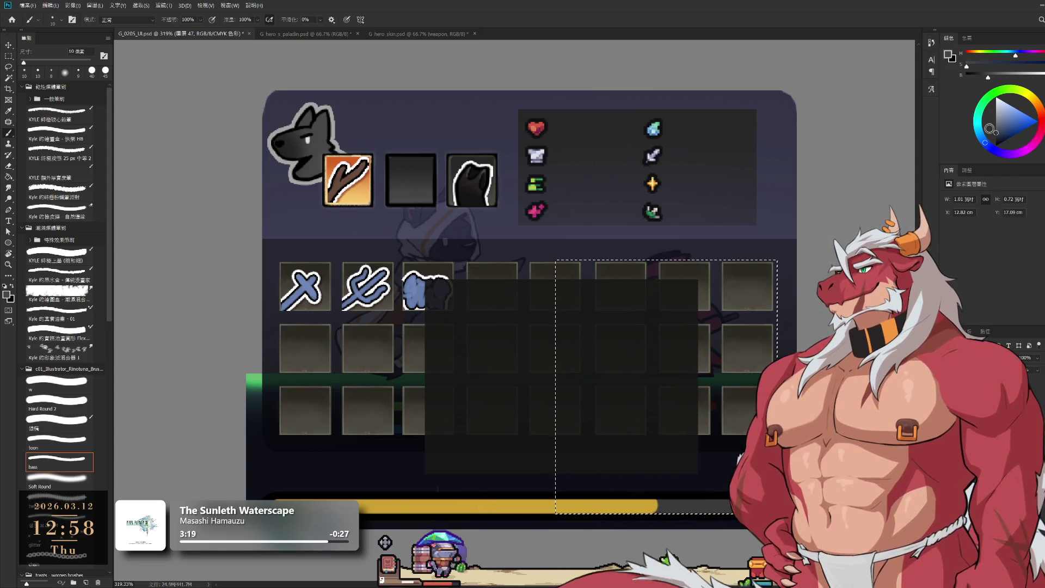
key("ctrl+shift+z")
key("ctrl+z")
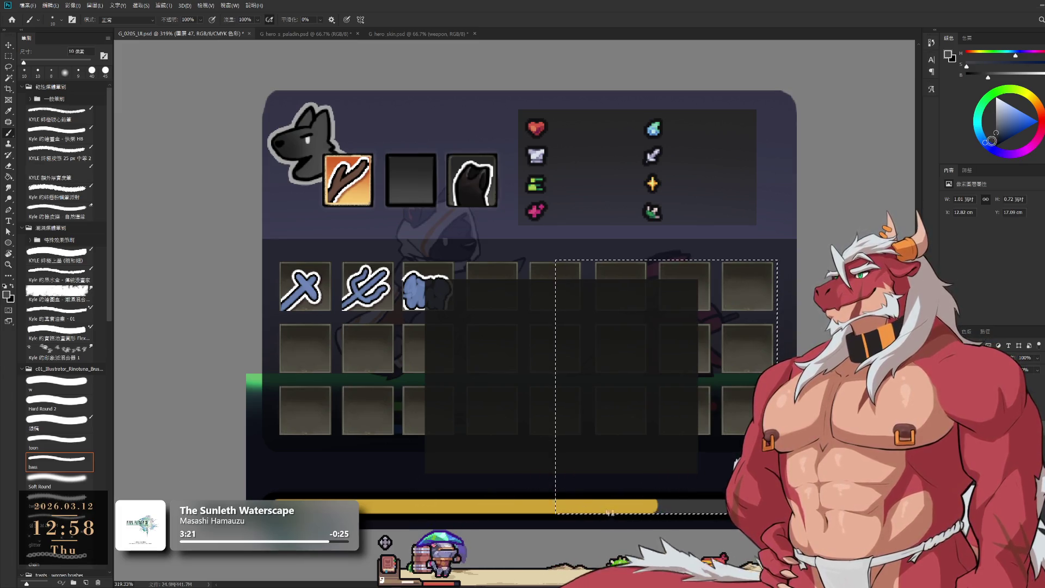
left_click(553, 481, "alt")
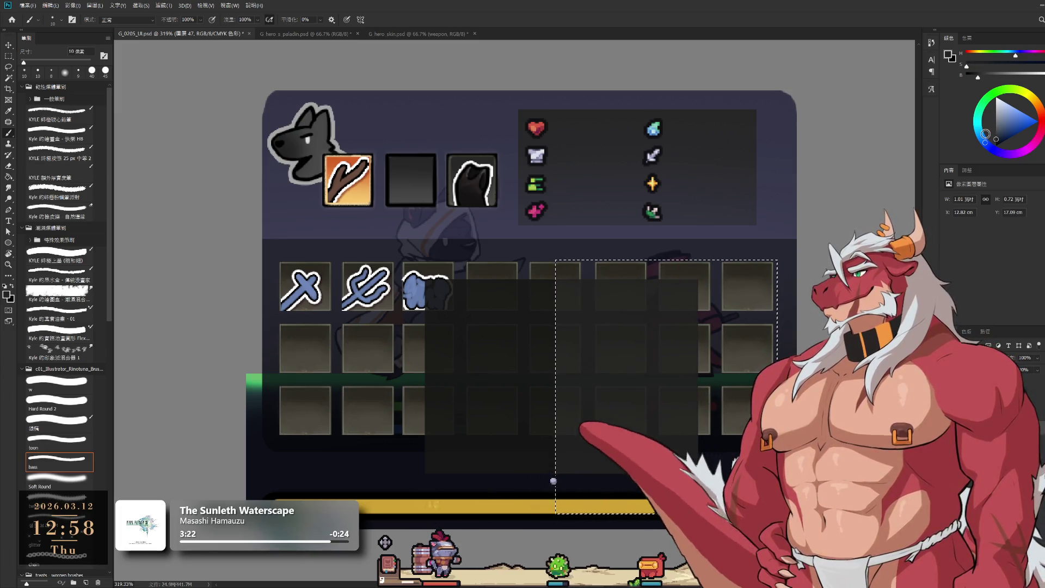
- Test a blue fill on the popup's right half, then undo it and clear the selection
key("l")
key("ctrl+d")
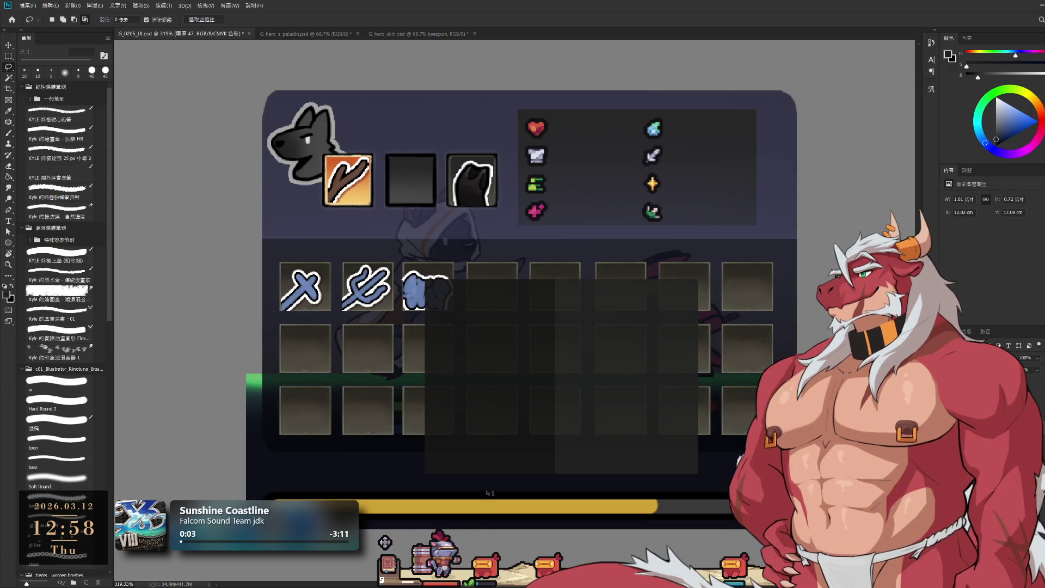
key("ctrl+z")
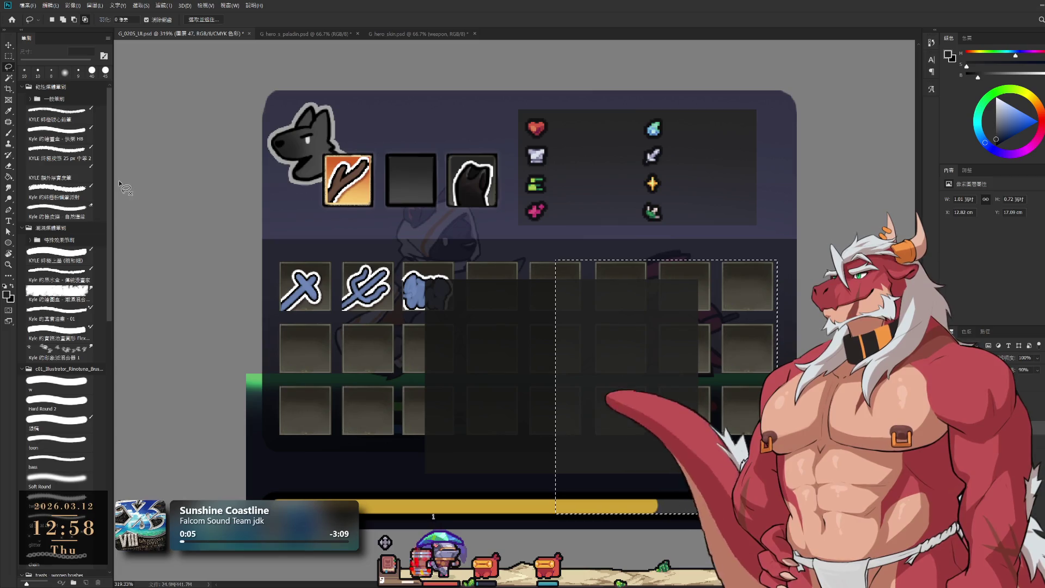
left_click(1003, 137)
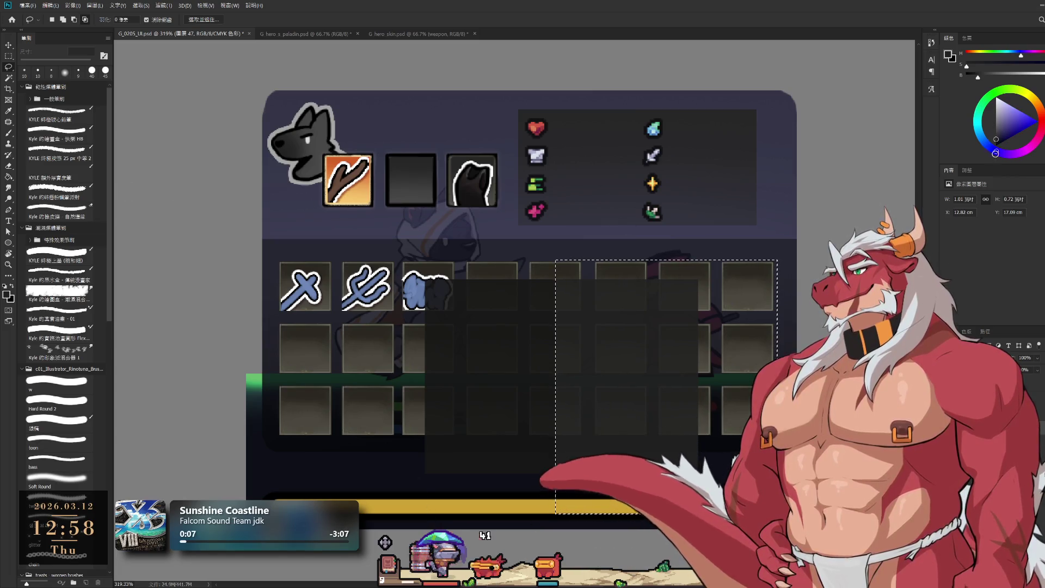
key("alt+BackSpace")
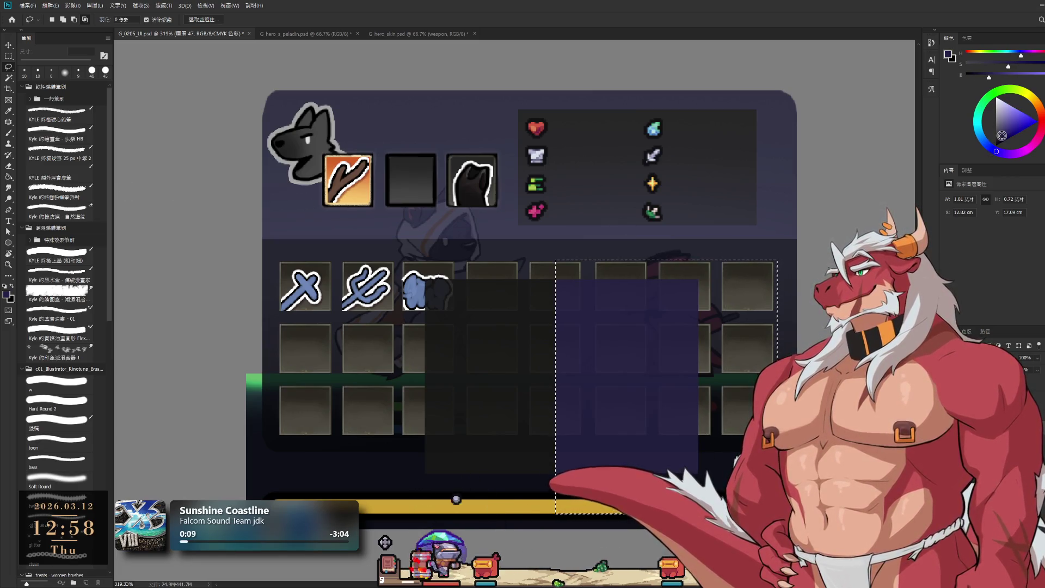
key("i")
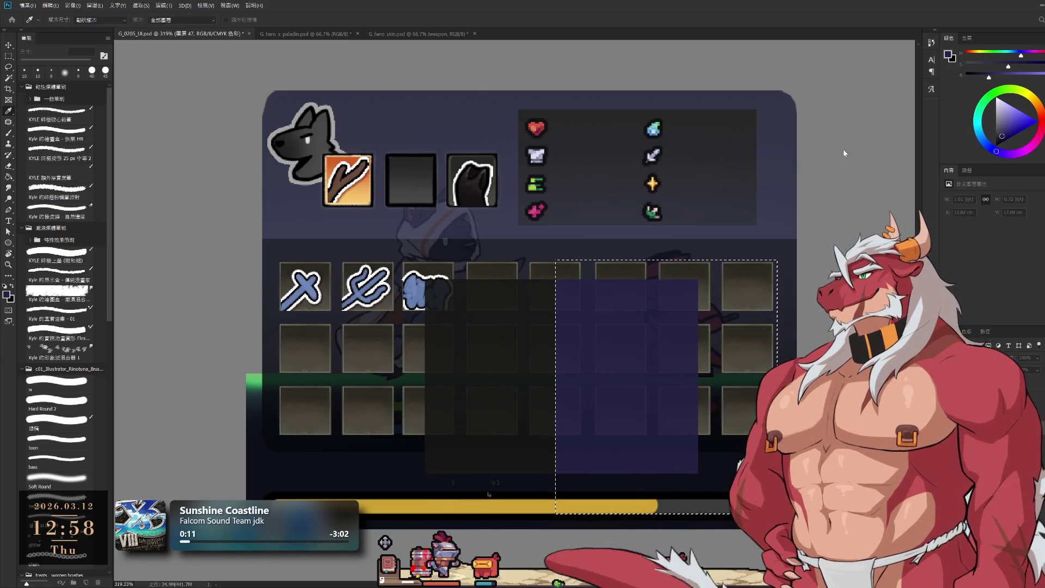
key("ctrl+z")
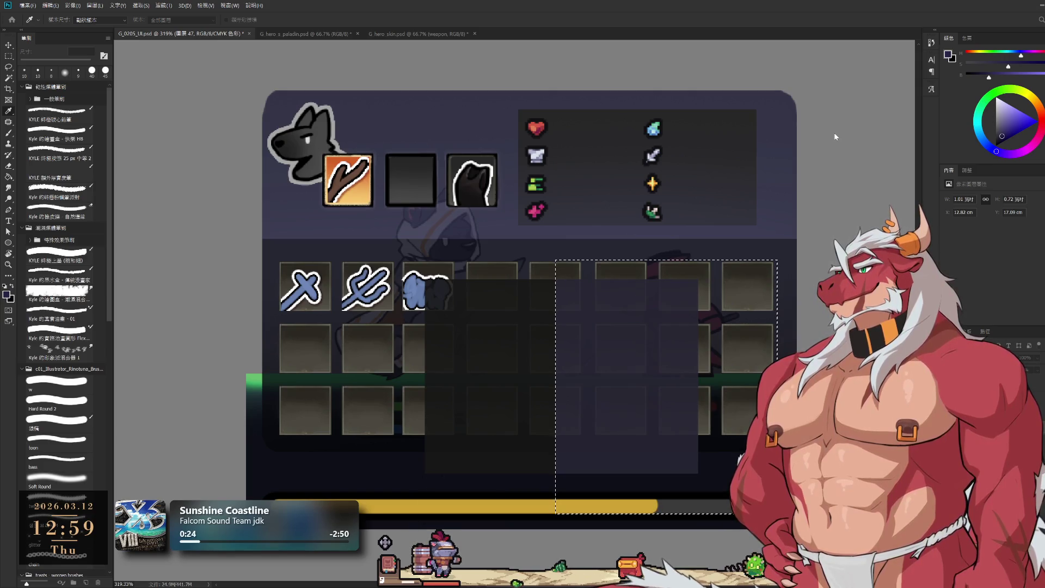
key("ctrl+d")
key("l")
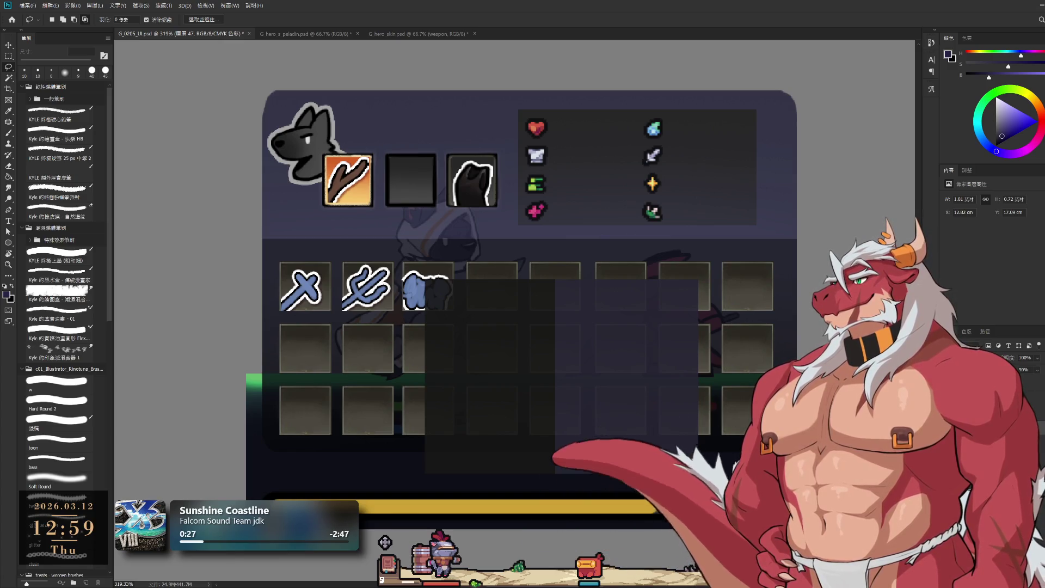
- Add a new empty layer and make white the brush painting colour
key("ctrl+shift+alt+n")
key("b")
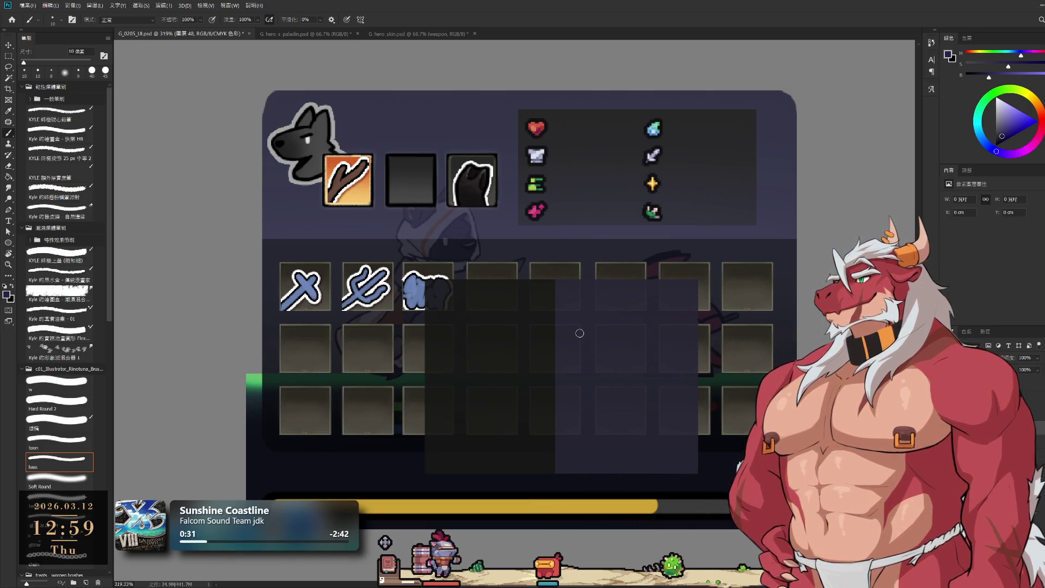
key("x")
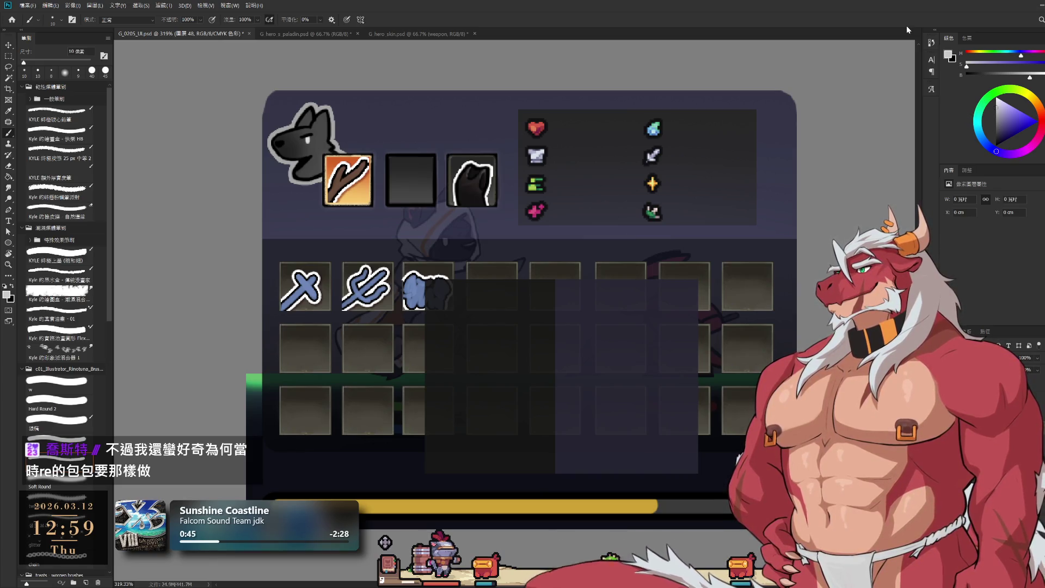
- Shrink the brush to 3 px and draw thin underlines beneath both popup headings
key("bracketleft")
left_click_drag(439, 282, 435, 294)
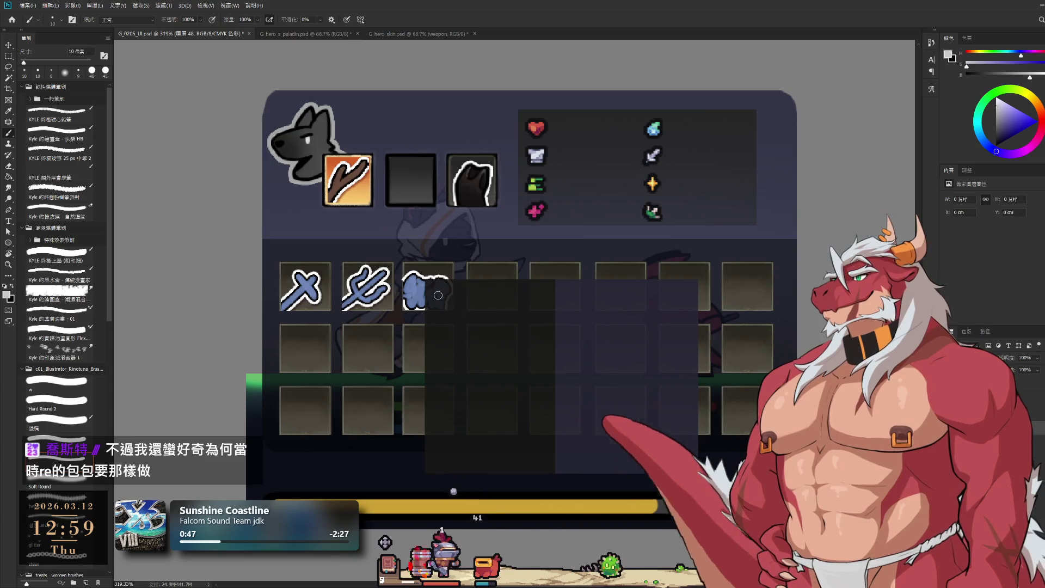
key("ctrl+z")
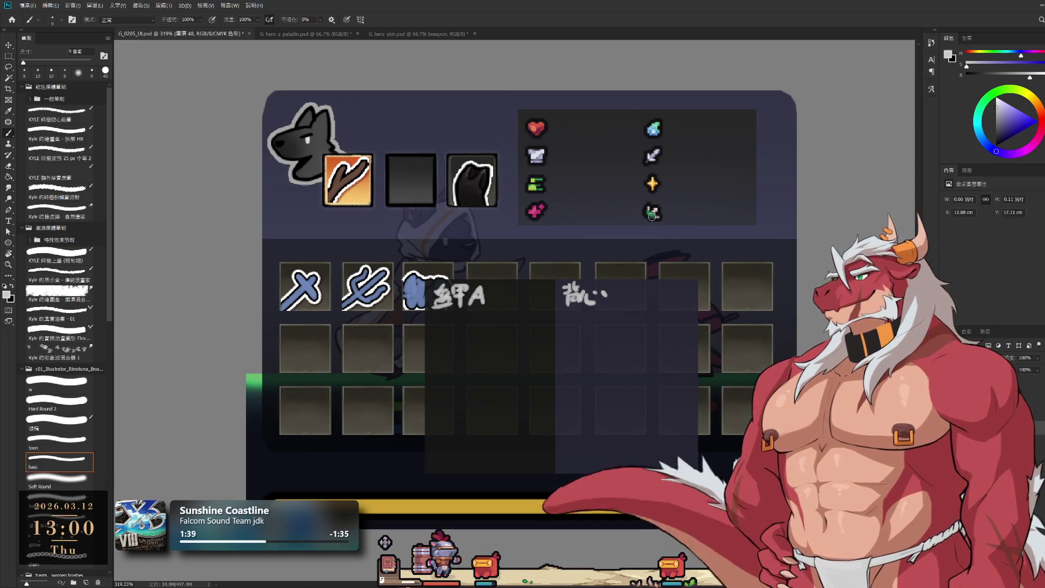
key("bracketleft")
key("bracketleft")
key("bracketleft")
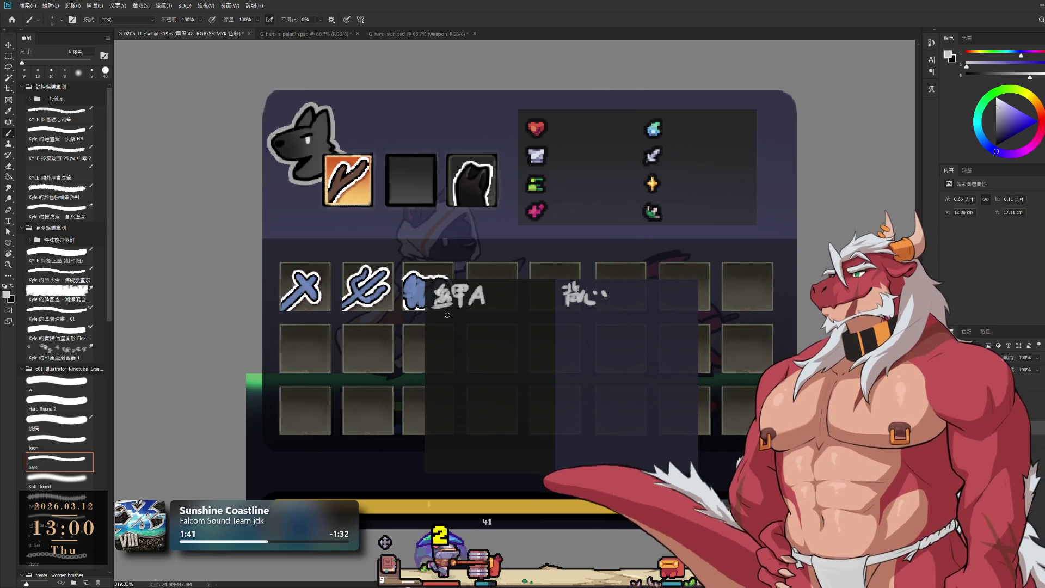
key("bracketleft")
key("bracketleft")
key("bracketleft")
left_click_drag(442, 315, 544, 315)
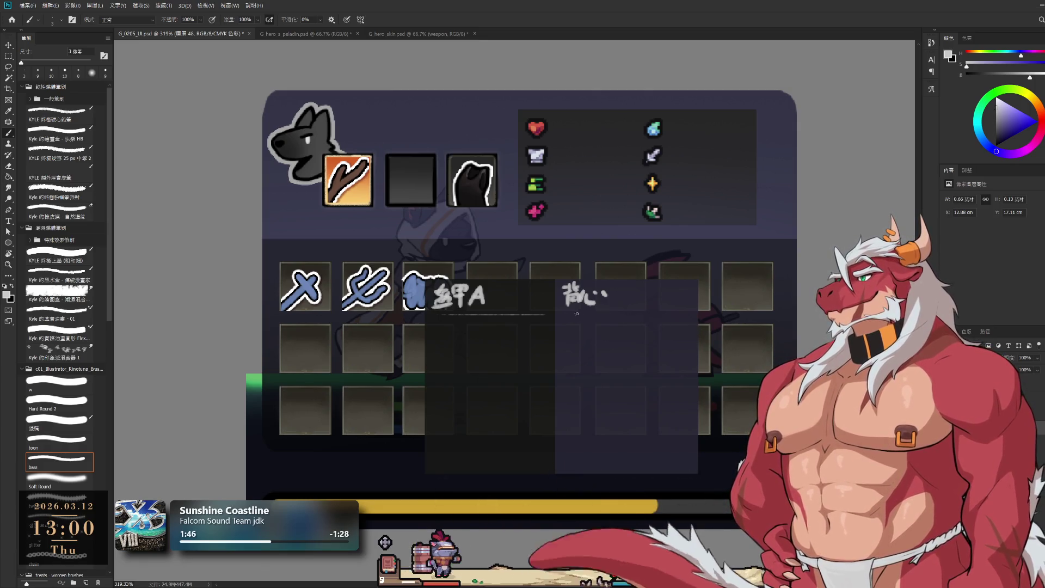
left_click_drag(565, 315, 681, 315)
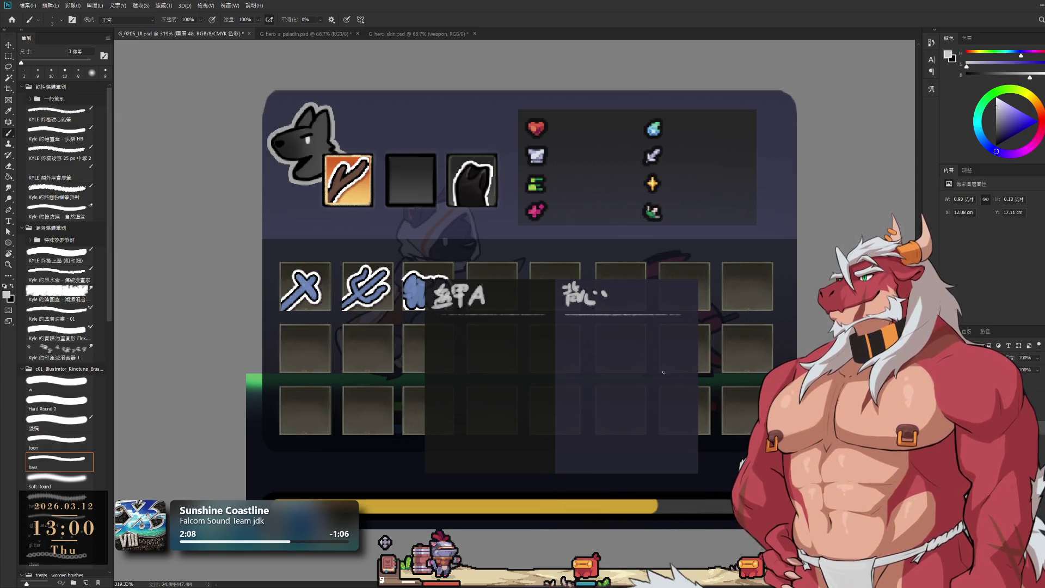
- Reframe the whole mockup, switch to Layer 47, and start a left-column stat with a 7 px brush
left_click(659, 129, "ctrl")
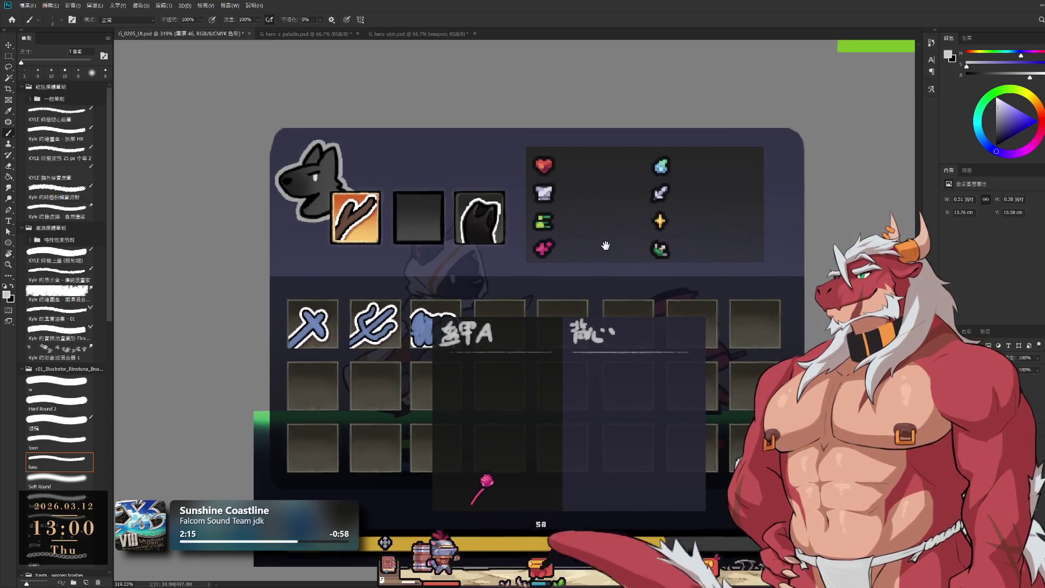
scroll(577, 243, "down", 6)
left_click_drag(576, 240, 653, 307)
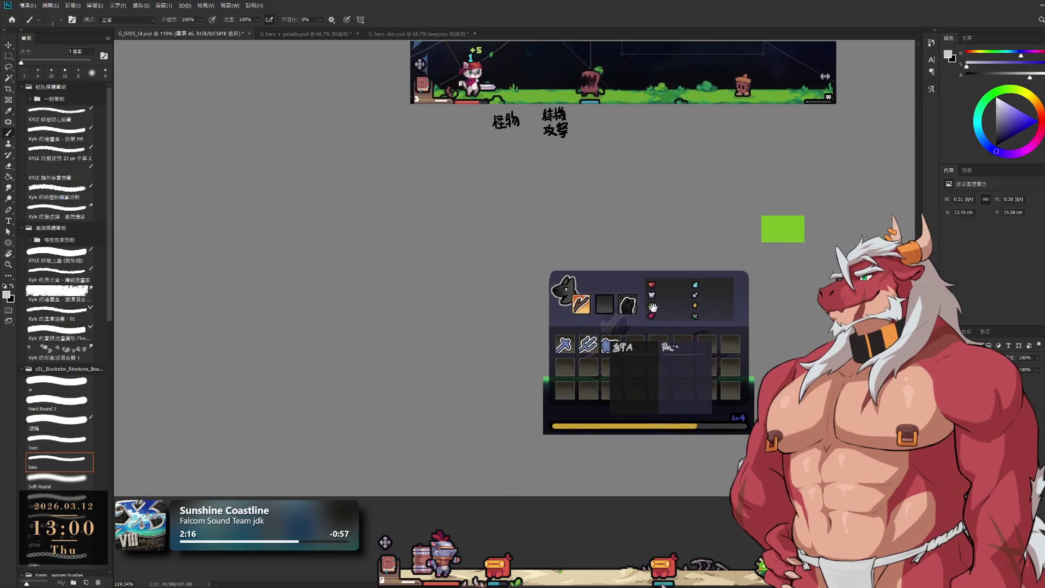
scroll(653, 308, "up", 4)
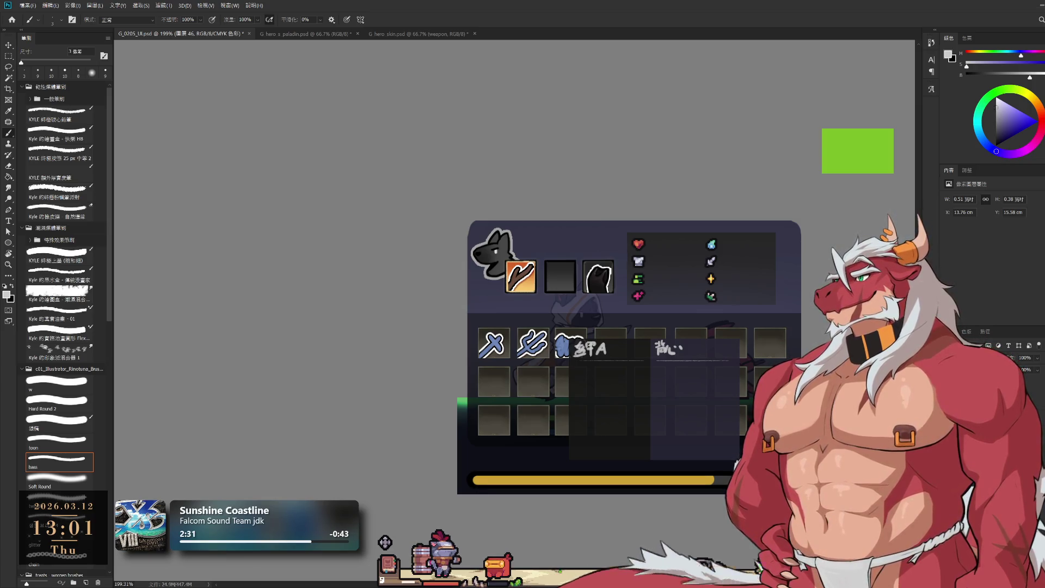
key("i")
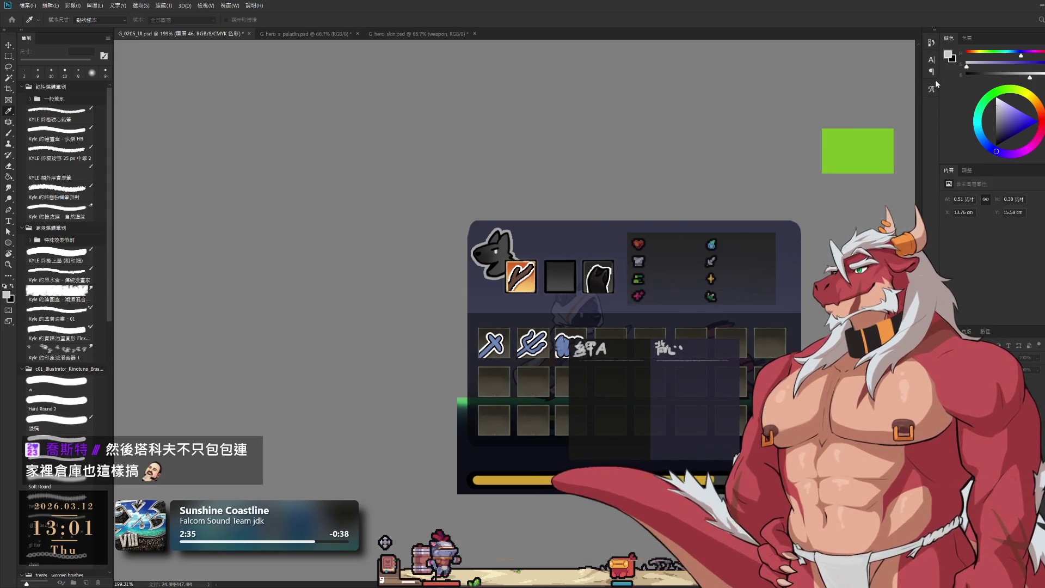
key("alt+bracketright")
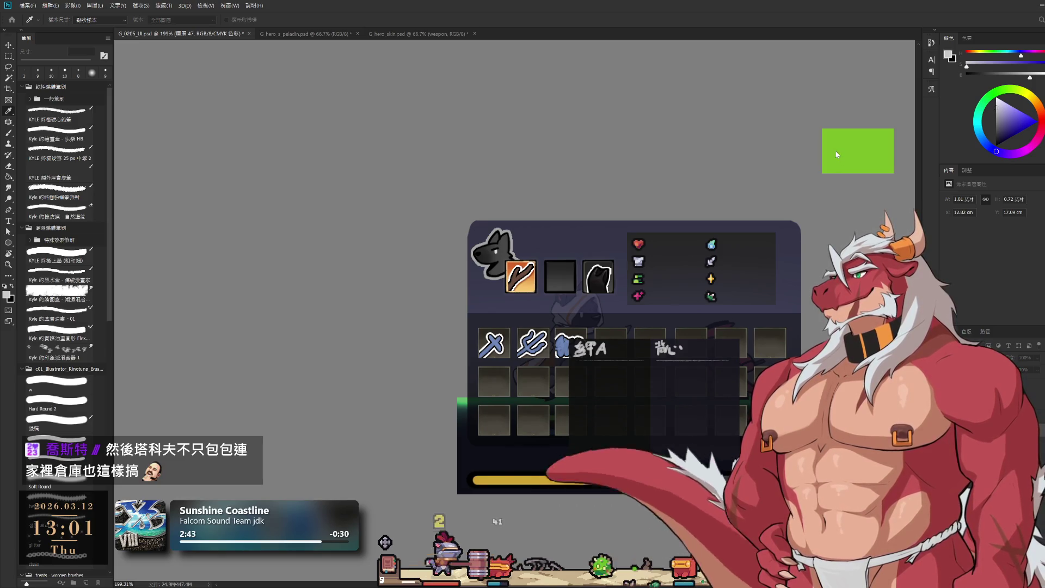
key("b")
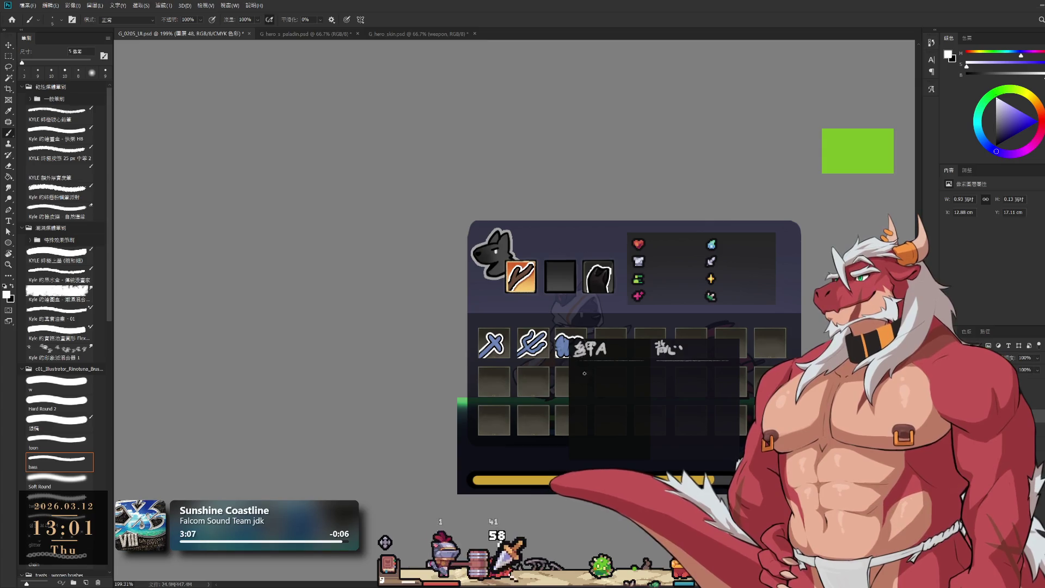
key("bracketright")
key("bracketright")
key("bracketright")
left_click_drag(578, 374, 586, 366)
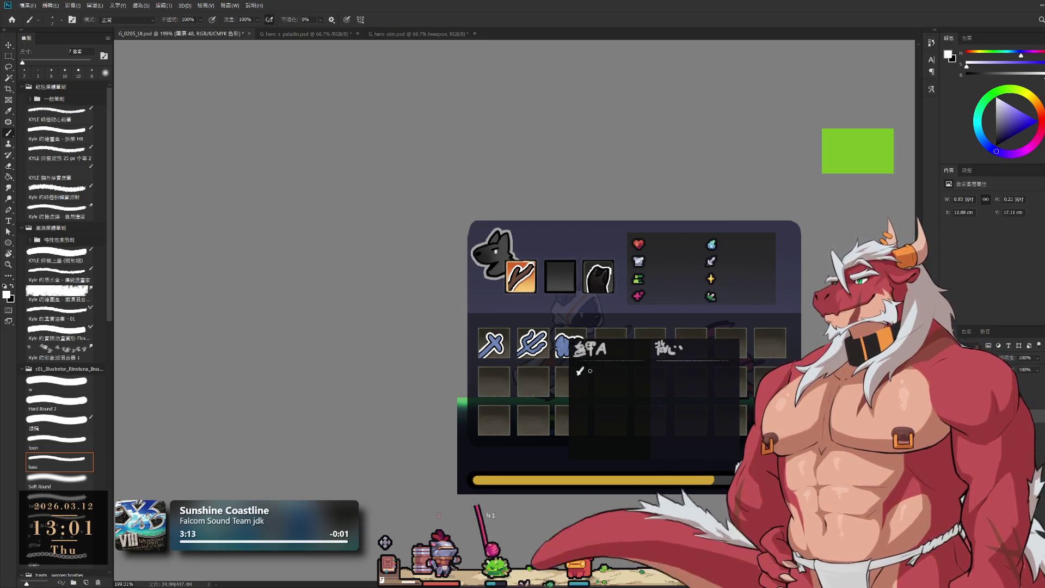
- Redraw the left stat icon and write 20 under the right heading
key("ctrl+z")
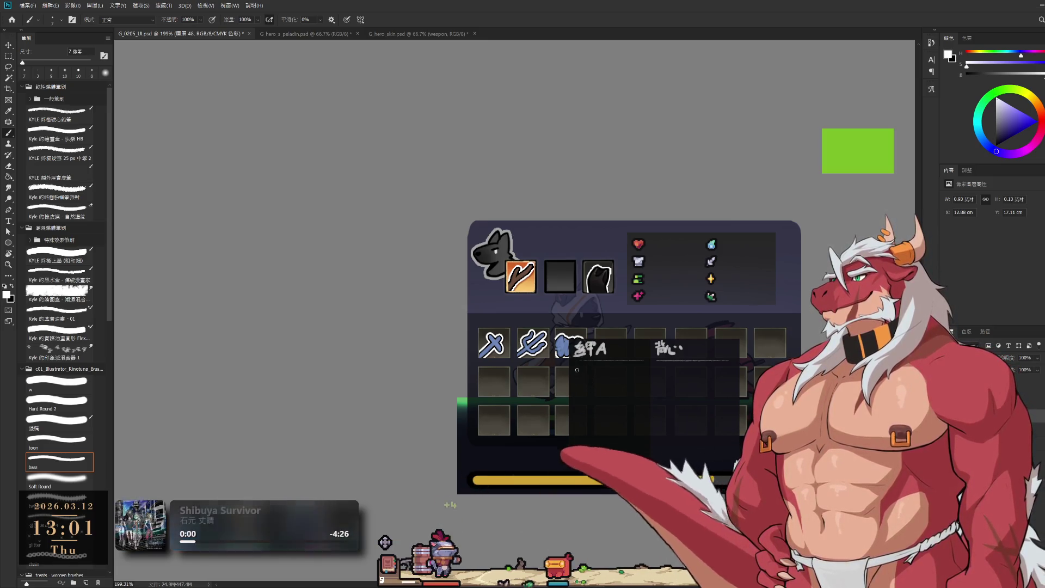
mouse_move(578, 368)
left_mouse_down()
mouse_move(577, 377)
mouse_move(605, 375)
left_mouse_up()
key("ctrl+z")
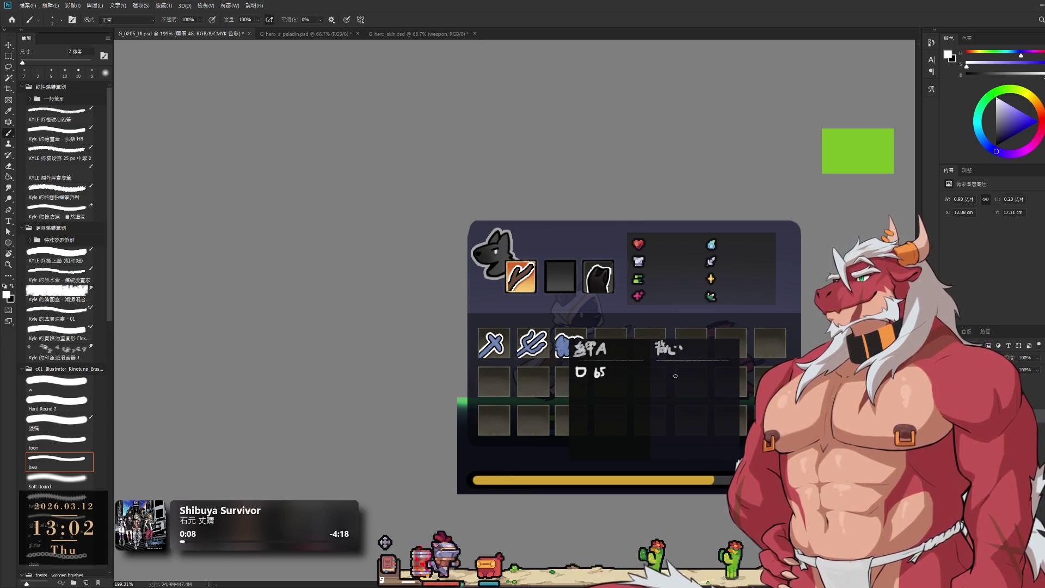
mouse_move(675, 370)
left_mouse_down()
mouse_move(684, 370)
mouse_move(659, 371)
mouse_move(664, 377)
left_mouse_up()
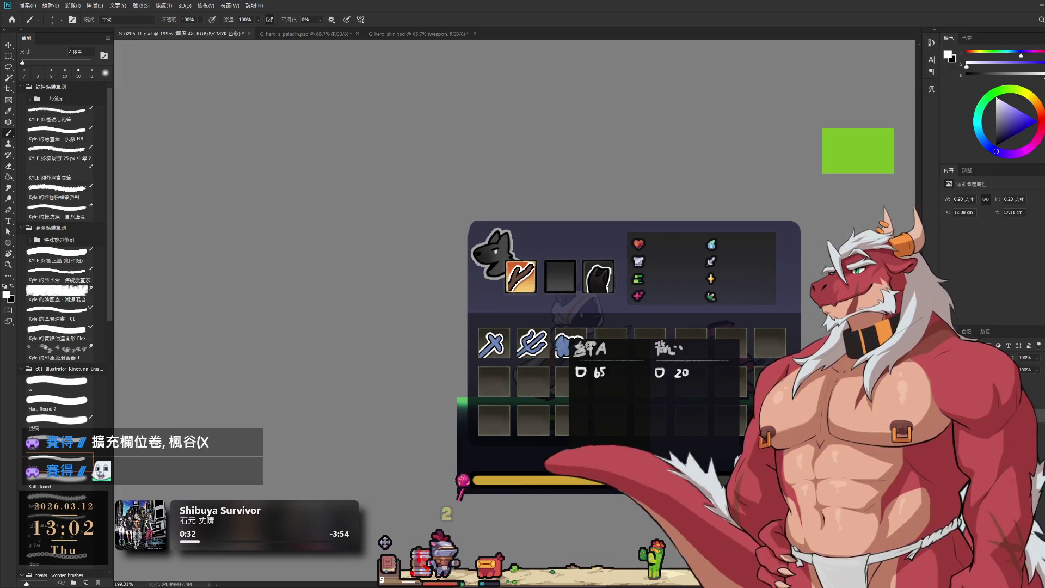
- Write 100 beside the left heart and 30 beside the right heart
left_click(392, 572)
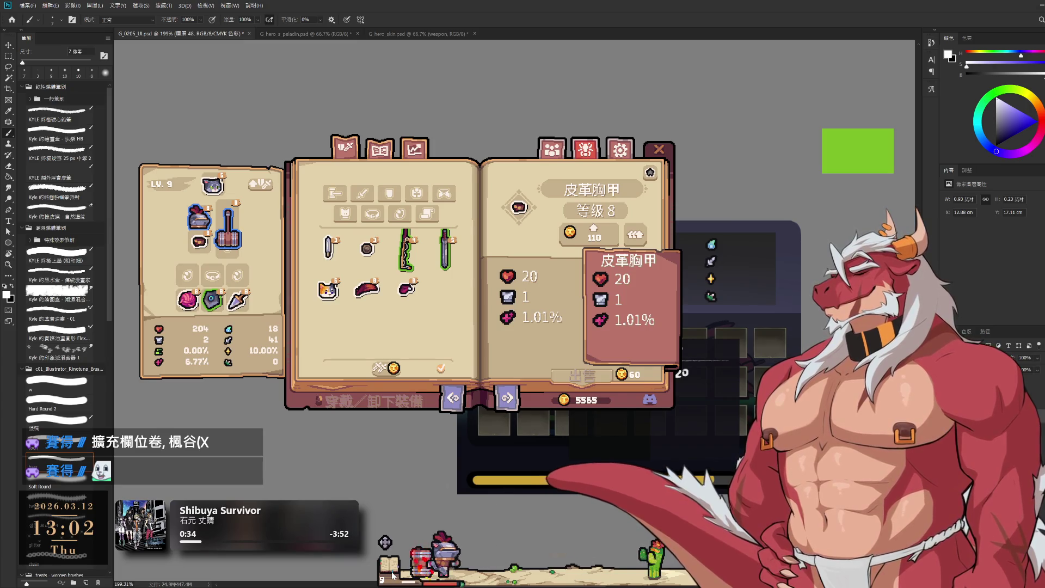
left_click(391, 571)
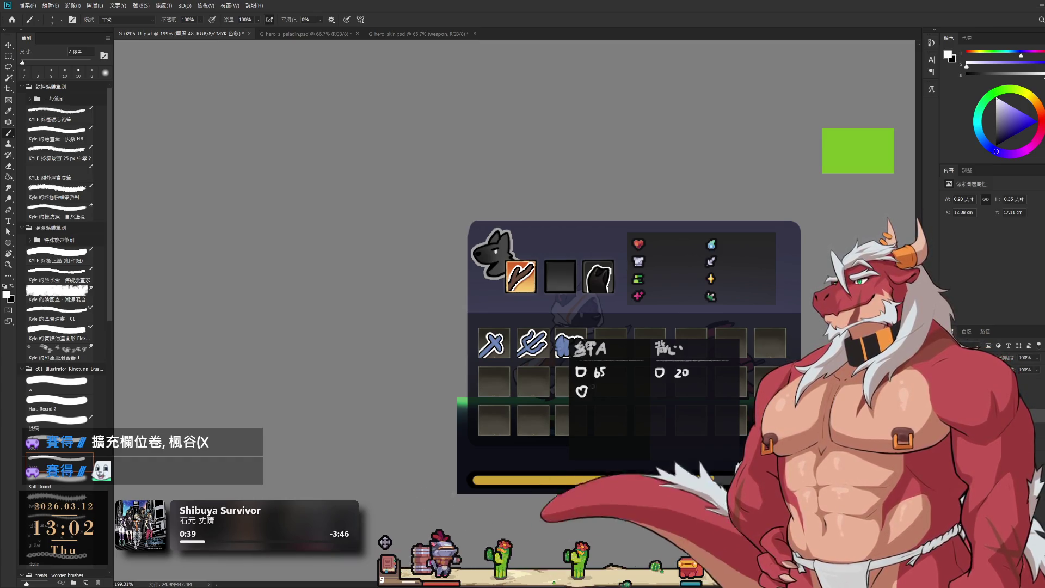
left_click_drag(596, 386, 612, 387)
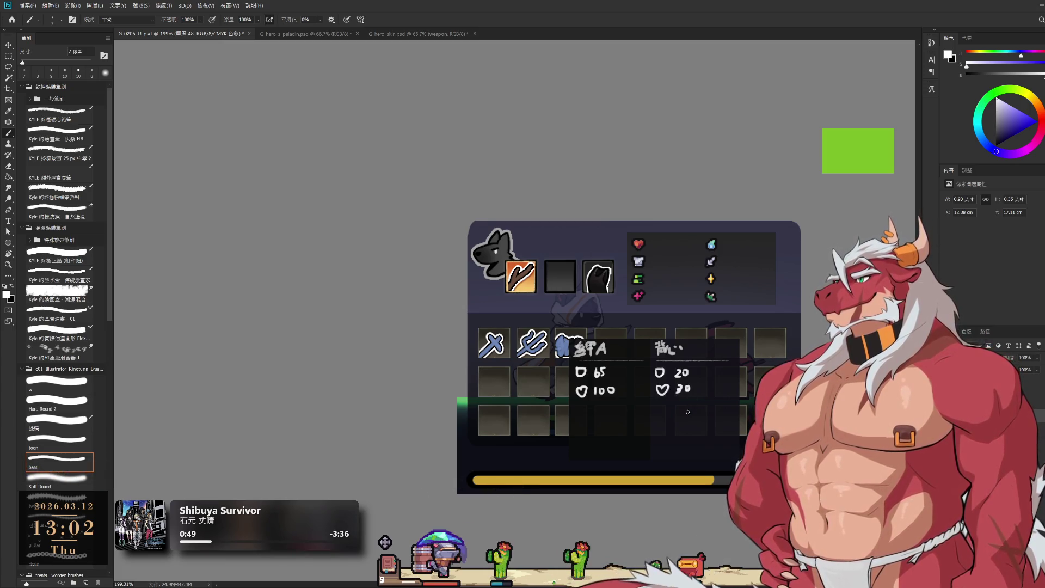
key("ctrl+z")
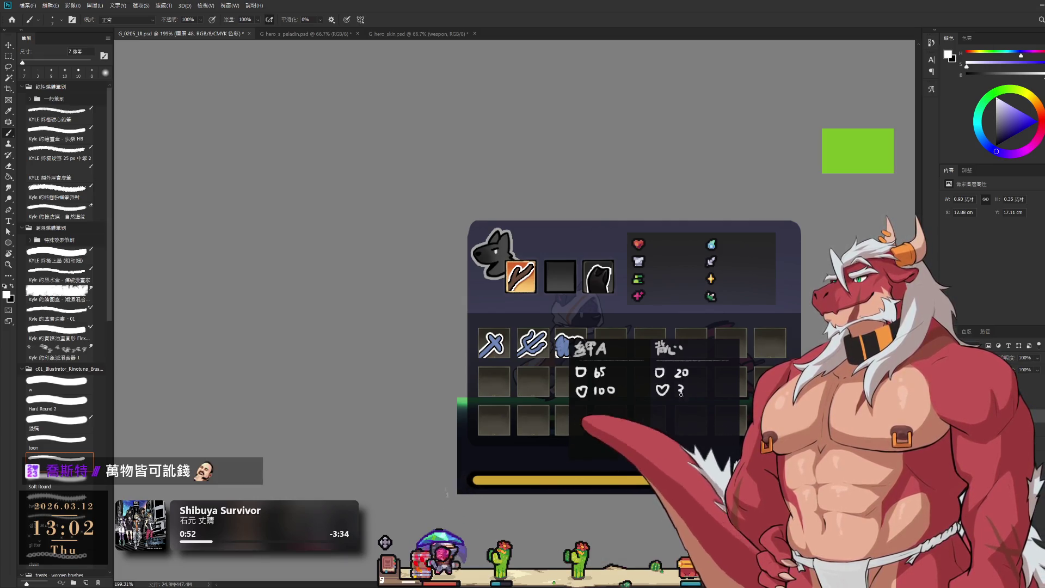
mouse_move(678, 385)
left_mouse_down()
mouse_move(679, 397)
mouse_move(687, 386)
left_mouse_up()
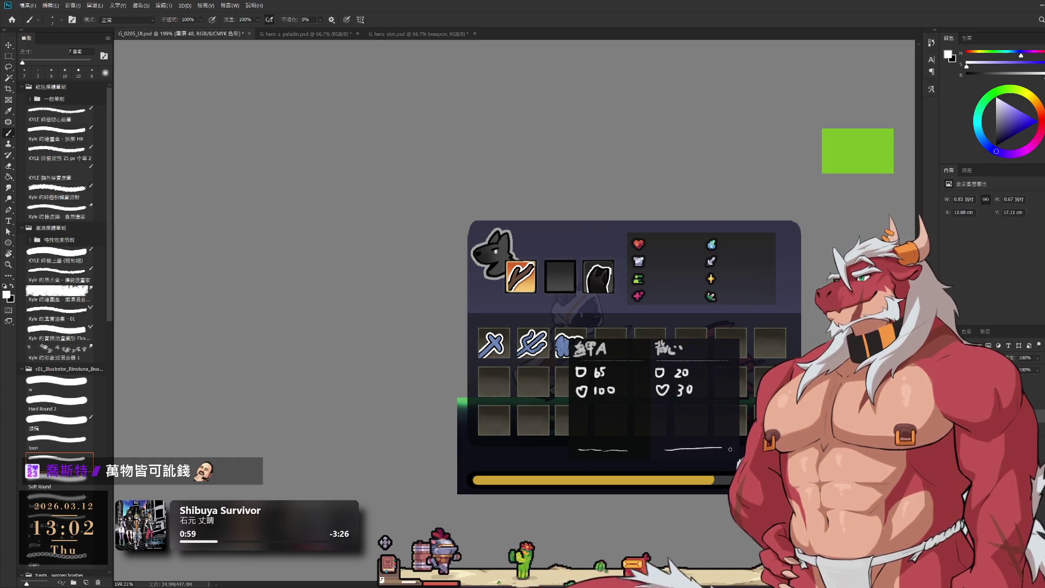
mouse_move(740, 455)
left_mouse_down()
mouse_move(794, 427)
mouse_move(723, 463)
left_mouse_up()
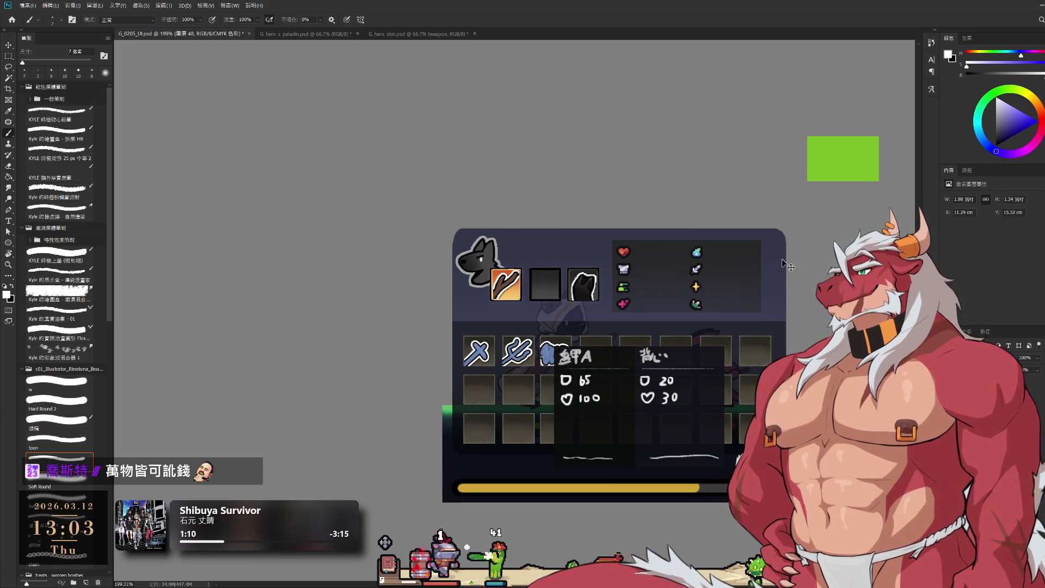
- Pan the equipment panel up and left into view and pick a light orange paint colour
key("space")
key("h")
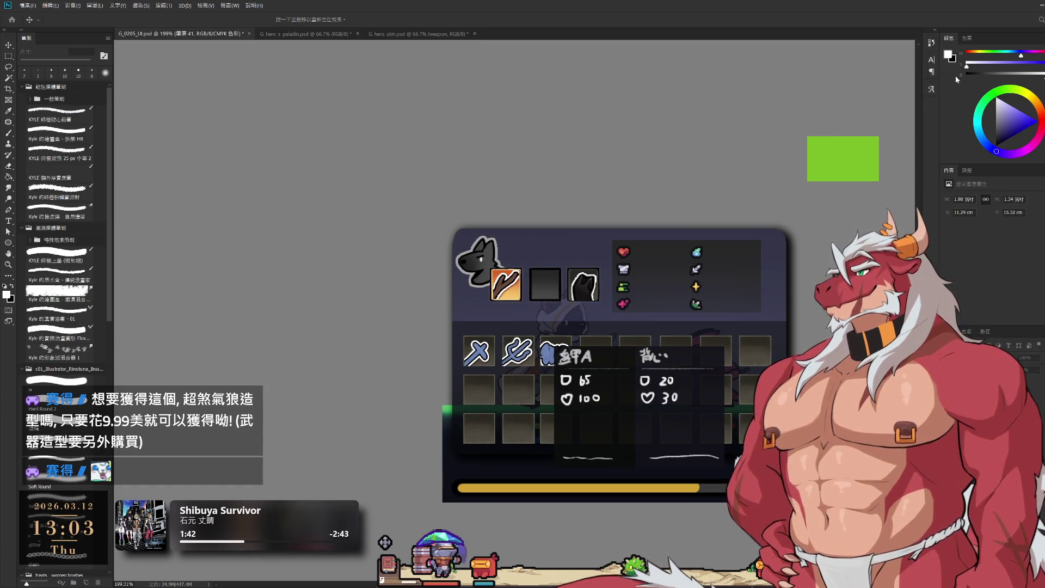
key("b")
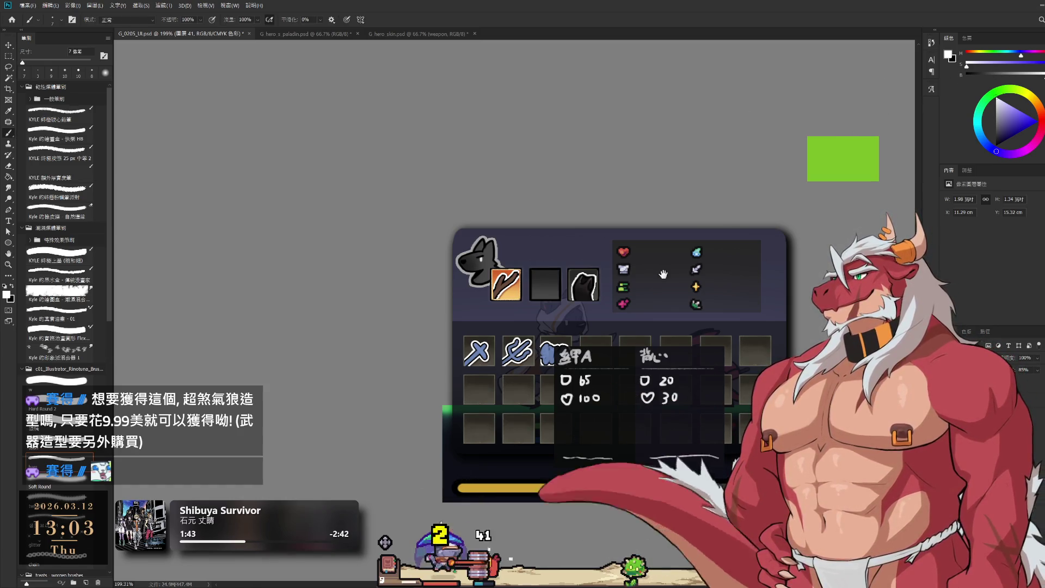
mouse_move(730, 327)
left_mouse_down()
mouse_move(556, 202)
mouse_move(581, 242)
left_mouse_up()
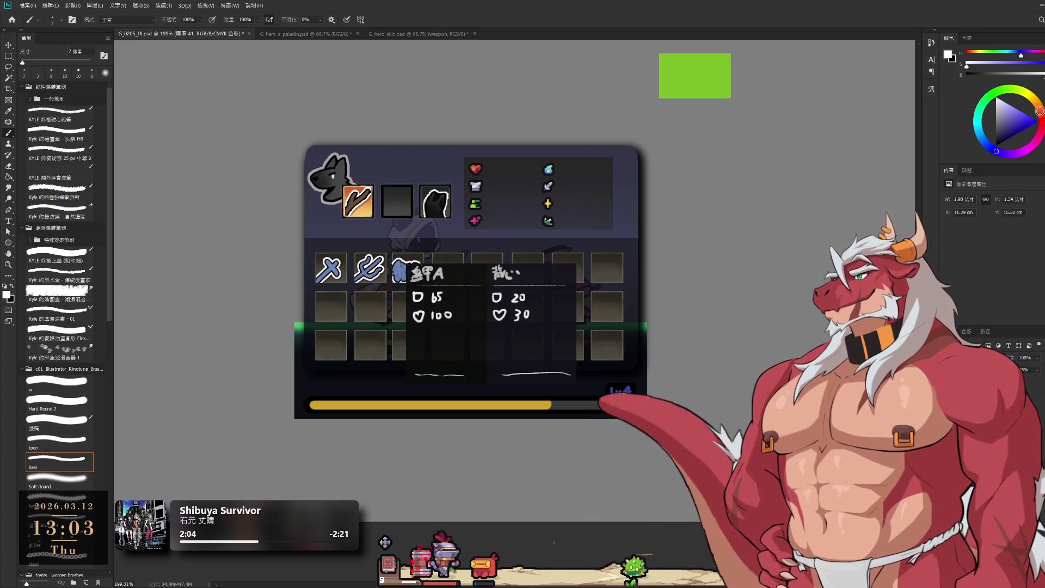
left_click(1036, 117)
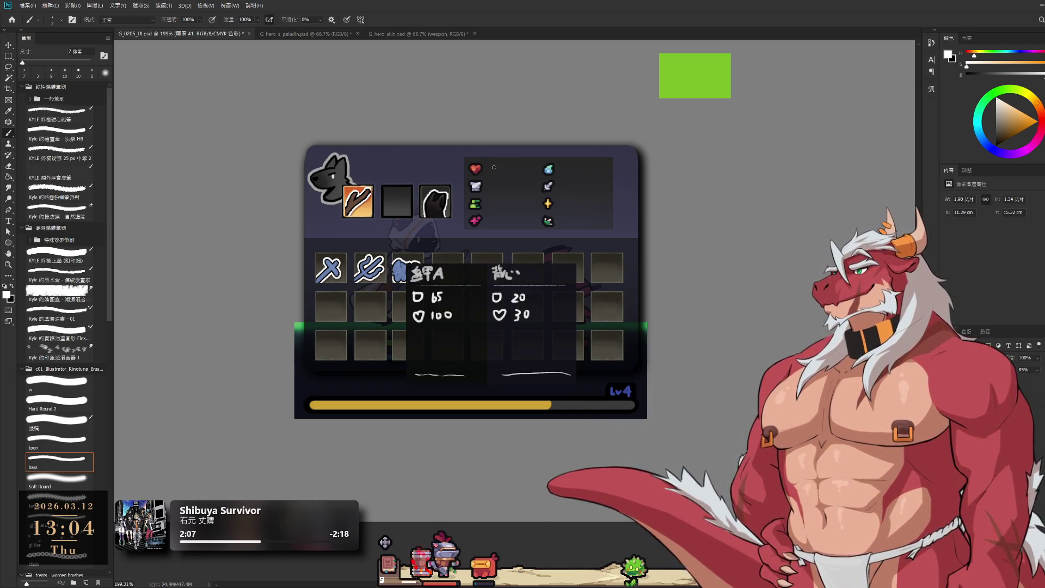
left_click(1019, 111)
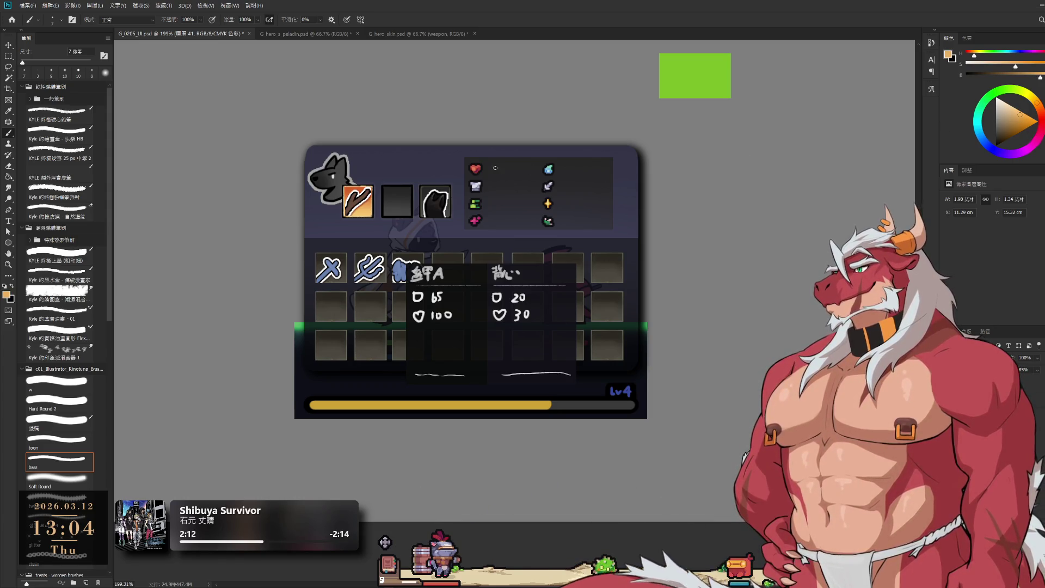
- Brush orange stat values 300, 10, 5, 1 and 0, 17, 3, 0 beside the stat icons
left_click_drag(503, 166, 508, 167)
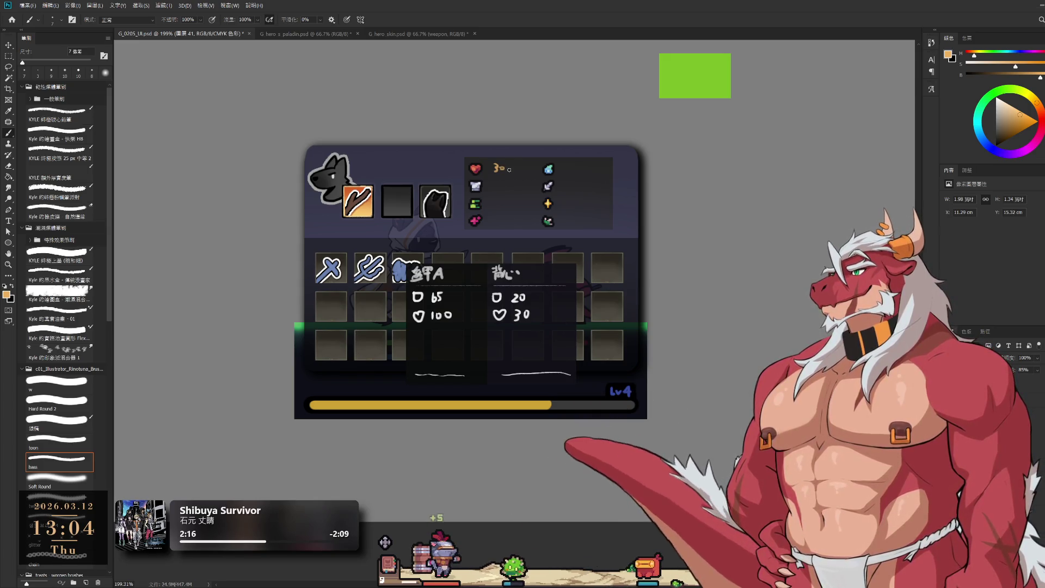
left_click_drag(507, 167, 502, 188)
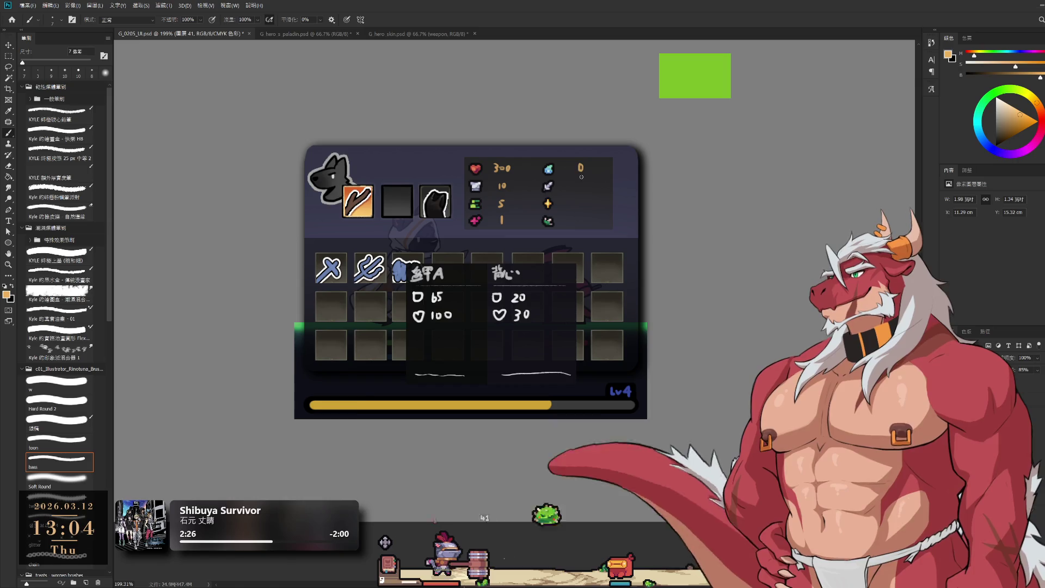
left_click_drag(580, 165, 581, 172)
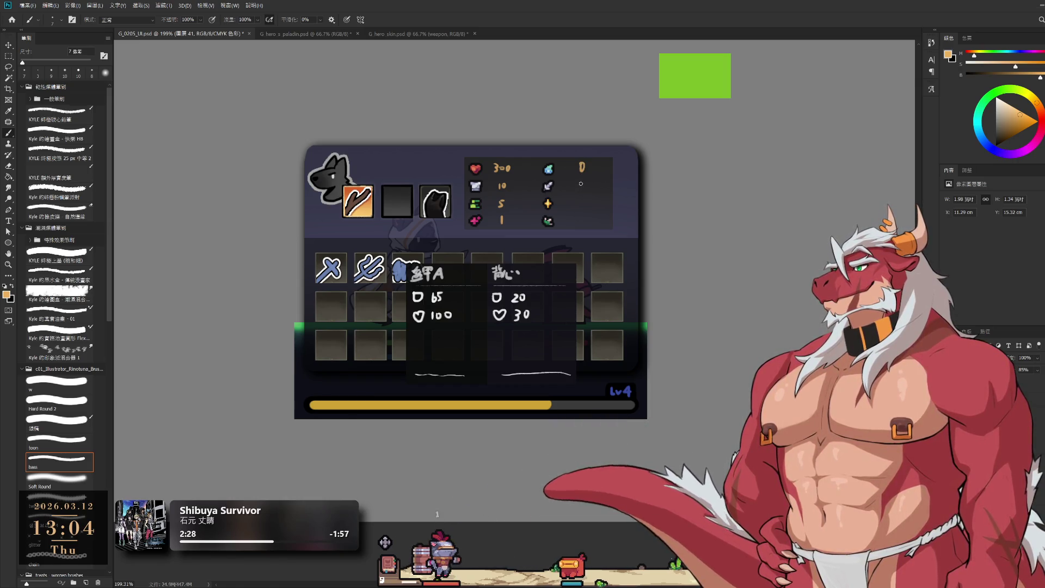
left_click_drag(576, 182, 576, 189)
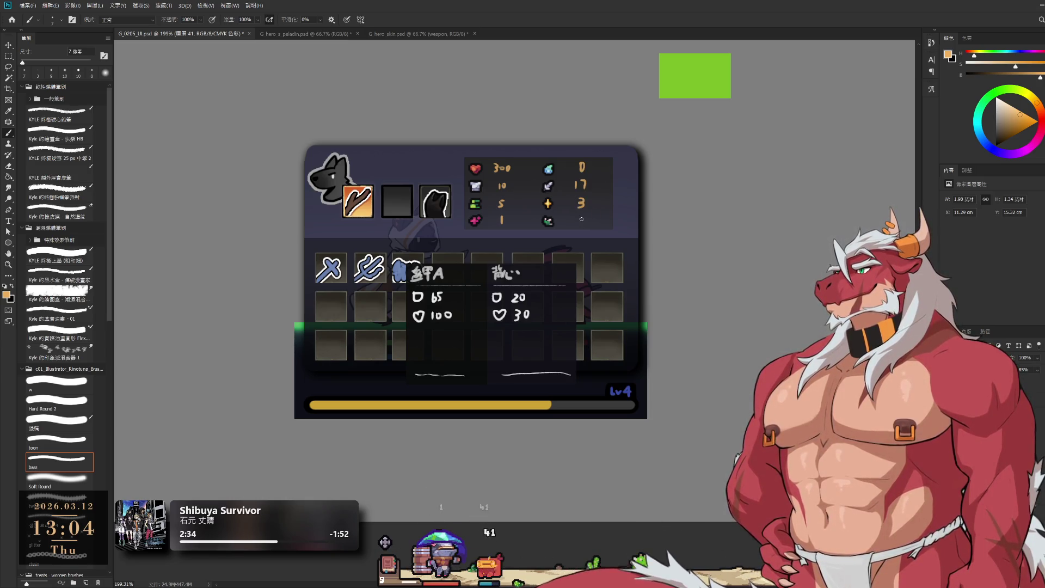
left_click_drag(582, 216, 582, 220)
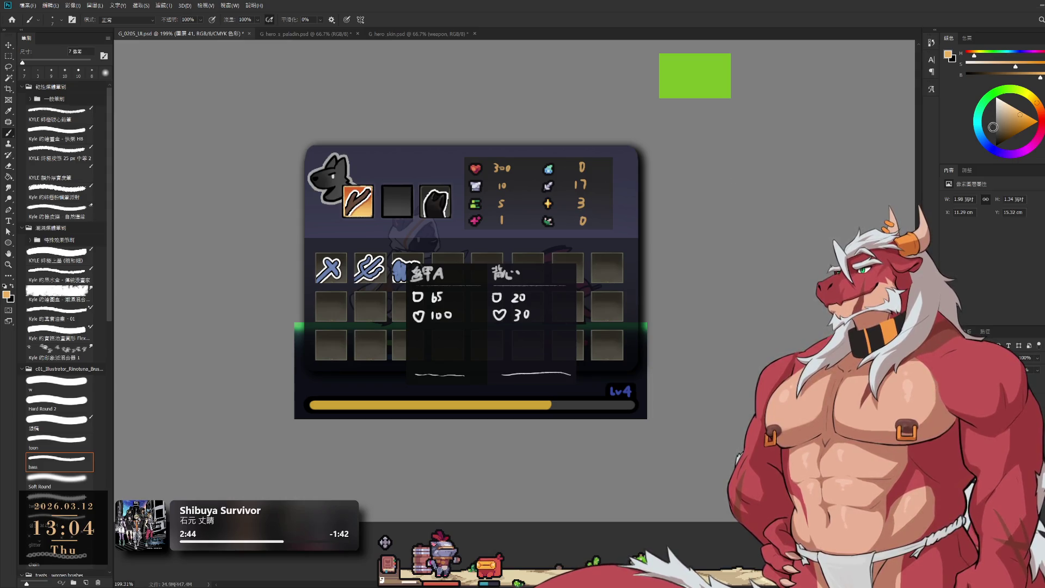
- Change the paint colour to light cyan for a second value after 300
left_click_drag(1008, 113, 1020, 115)
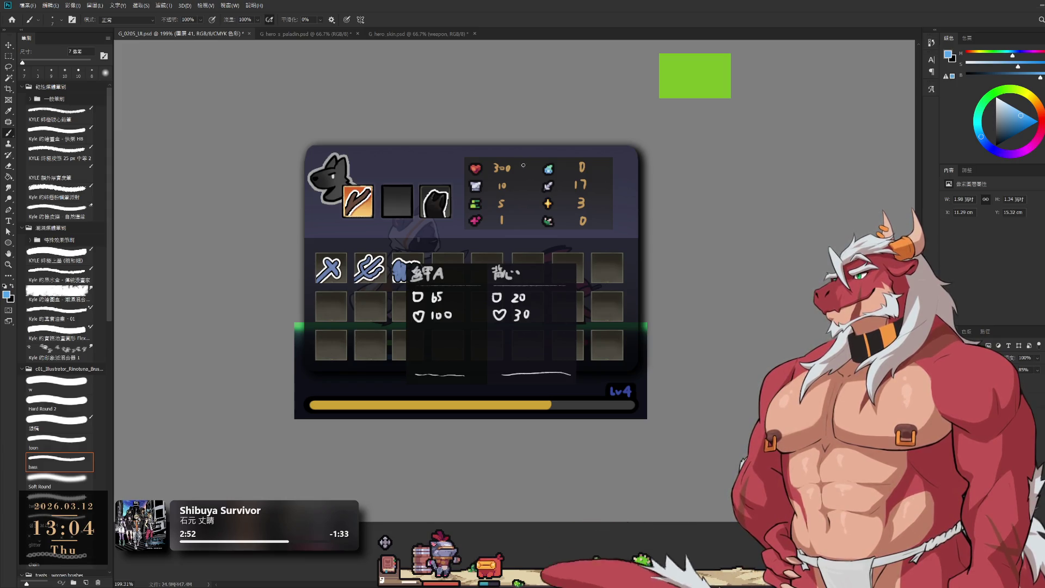
left_click_drag(520, 164, 521, 173)
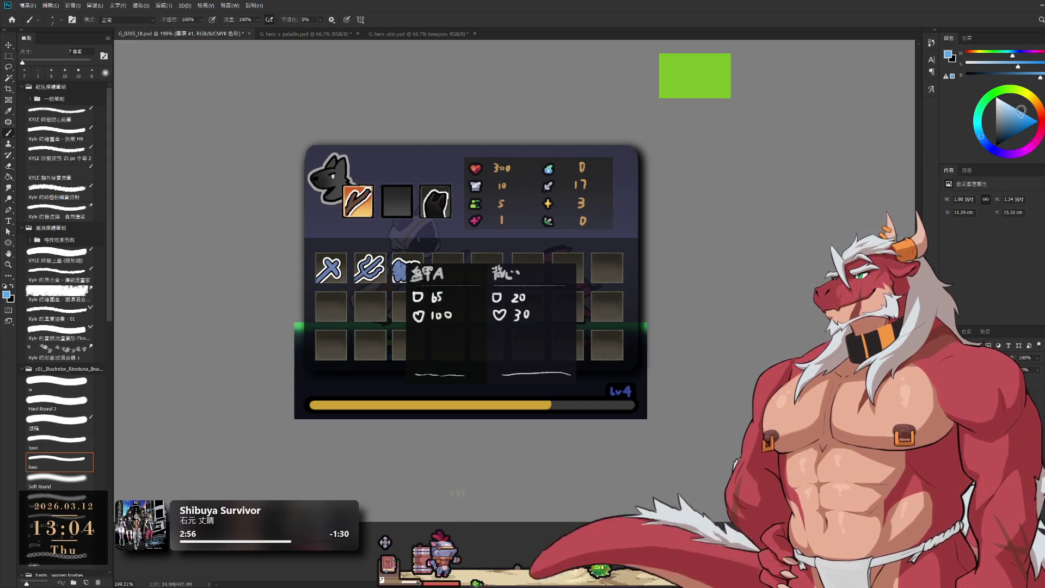
left_click_drag(1022, 110, 966, 134)
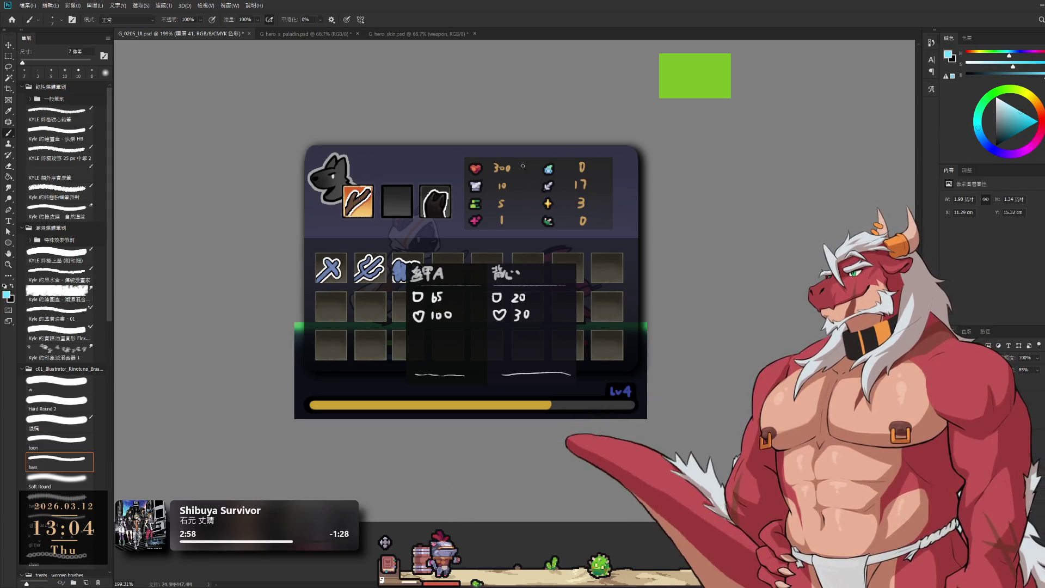
- Brush cyan 370 after 300 and 55 after 10, undoing a stray stroke
left_click_drag(522, 164, 536, 166)
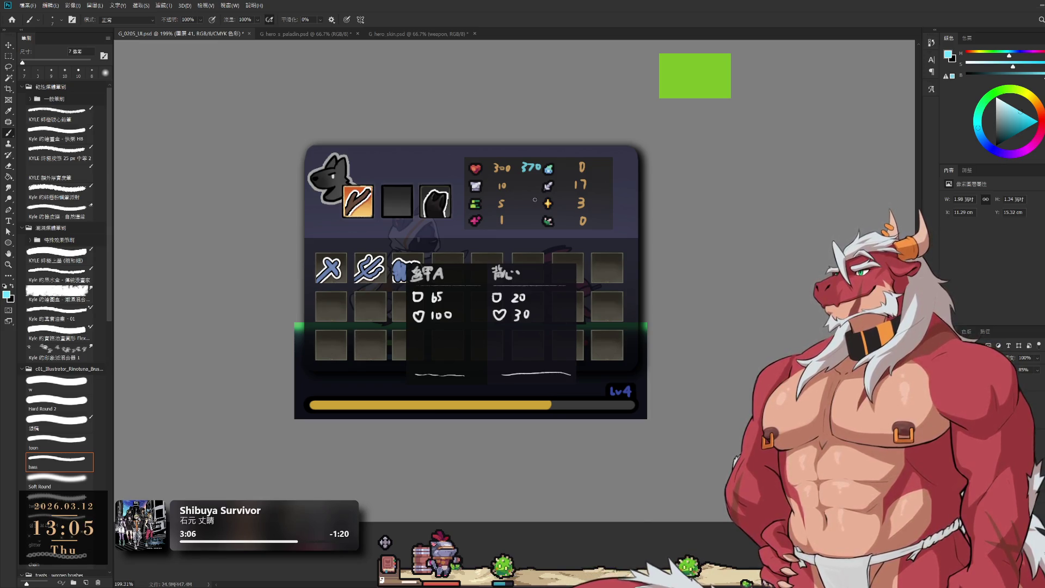
left_click_drag(526, 184, 537, 187)
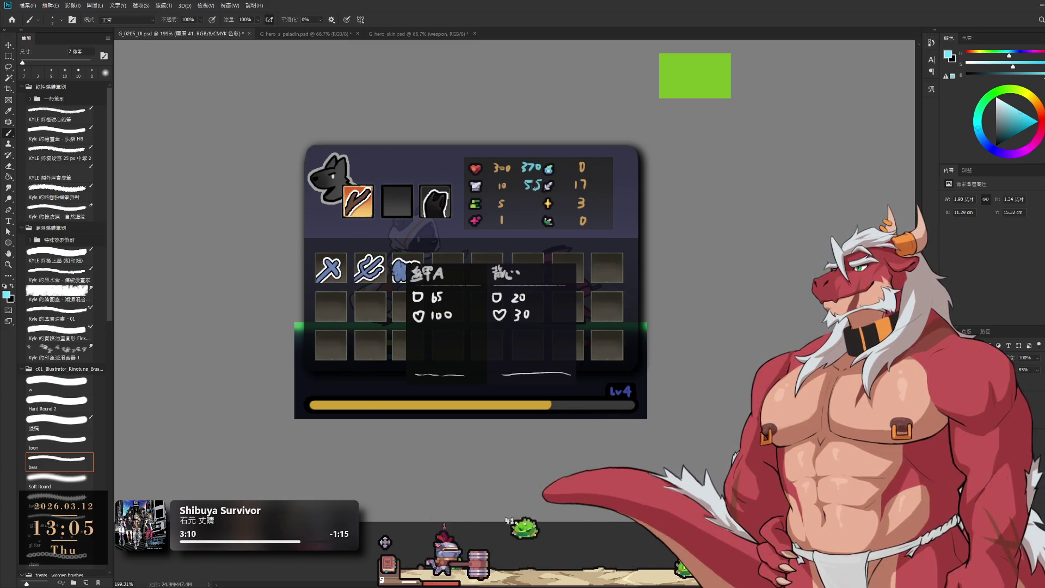
key("ctrl+z")
key("ctrl+z")
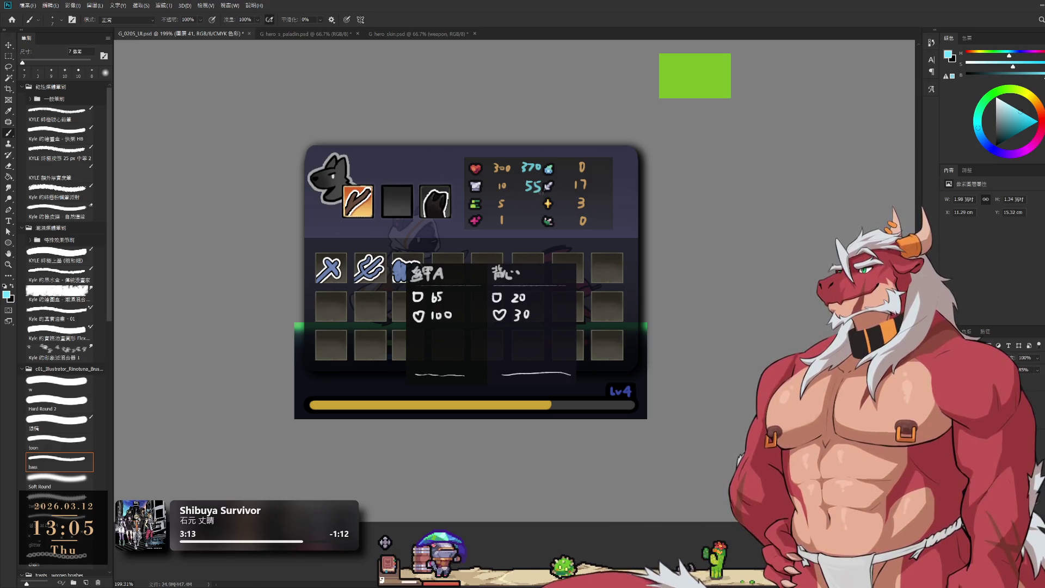
- Set the paint colour to white and zoom in on the stat values
key("x")
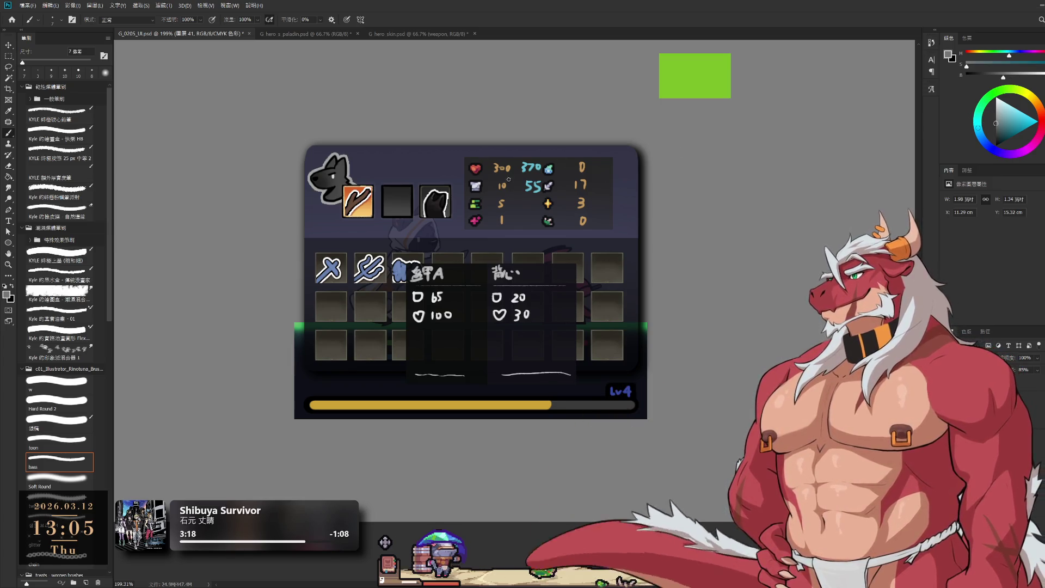
left_click_drag(524, 175, 490, 190)
scroll(490, 190, "up", 3)
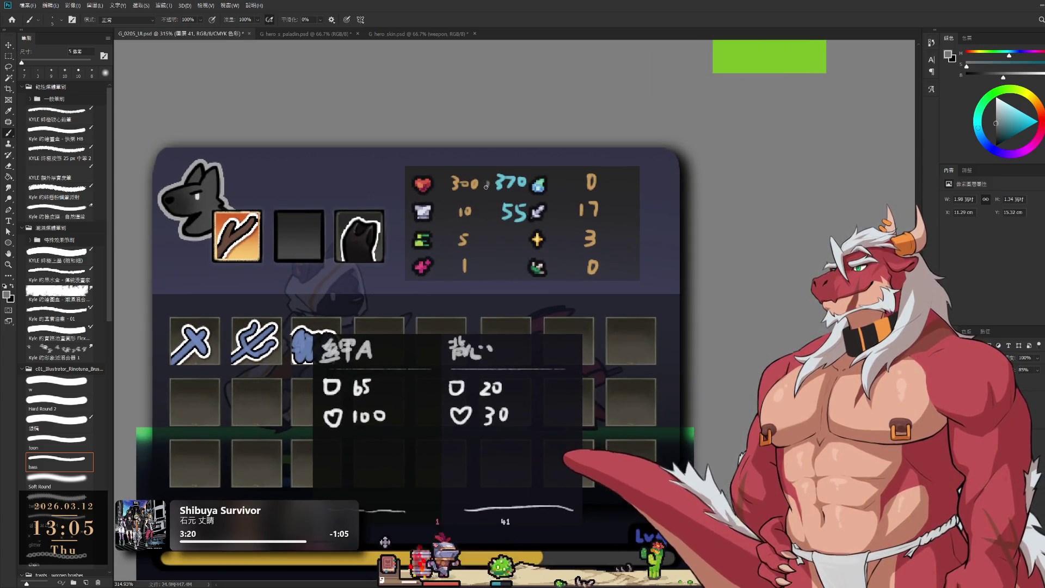
- Zoom and pan to re-centre the whole equipment-panel mockup in view
key("bracketleft")
key("bracketleft")
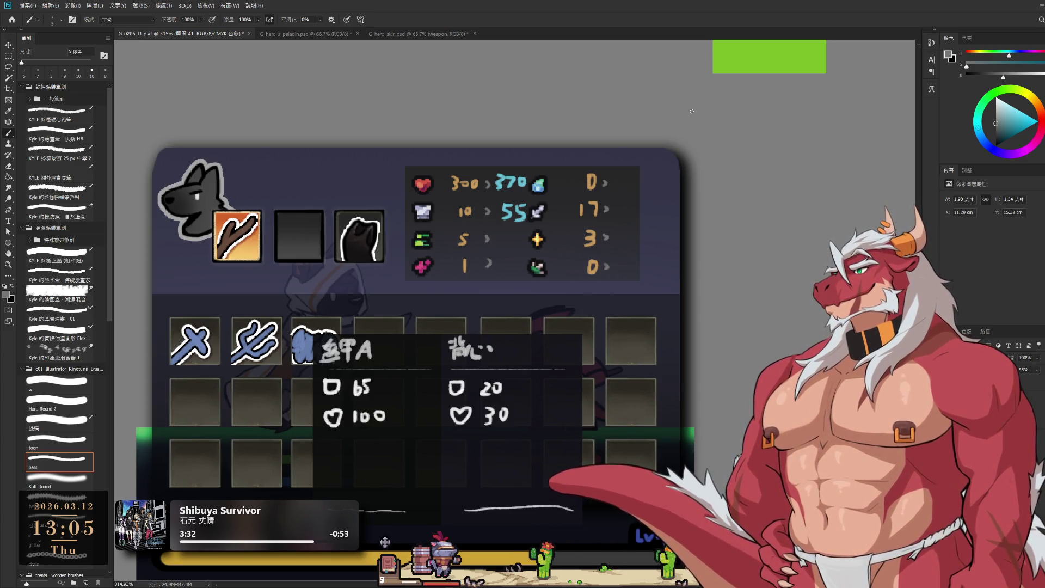
scroll(682, 220, "down", 3)
left_click_drag(682, 219, 681, 258)
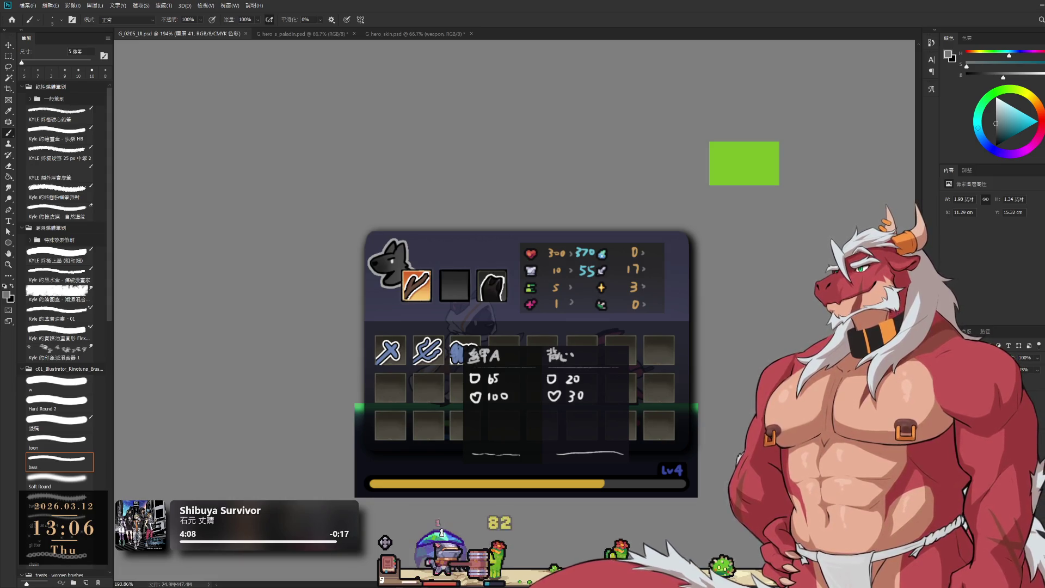
left_click_drag(711, 336, 670, 289)
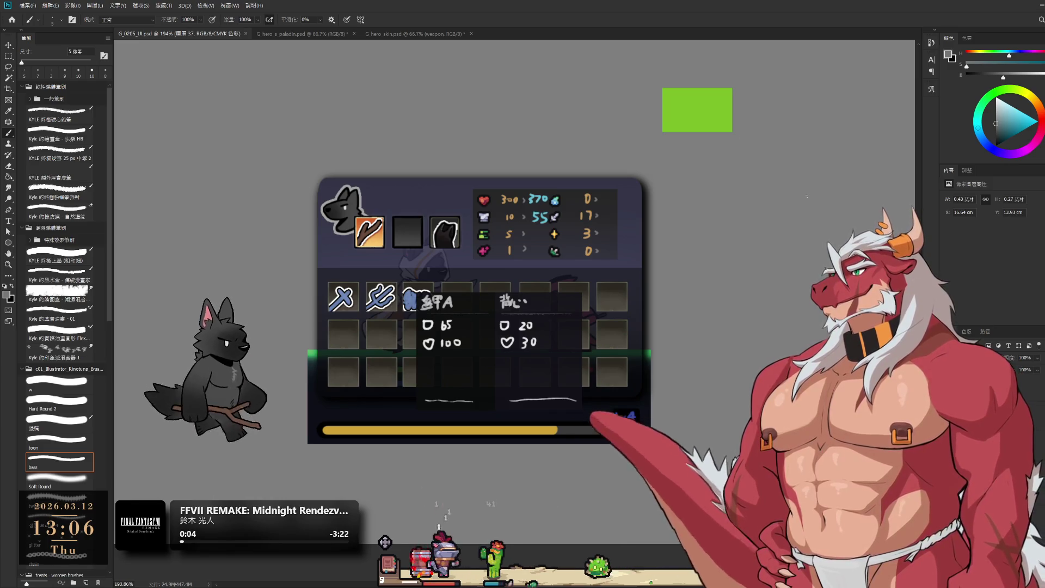
- Delete the green placeholder rectangle and select the 圖層 1 拷貝 3 wolf-sprite copy layer
key("Delete")
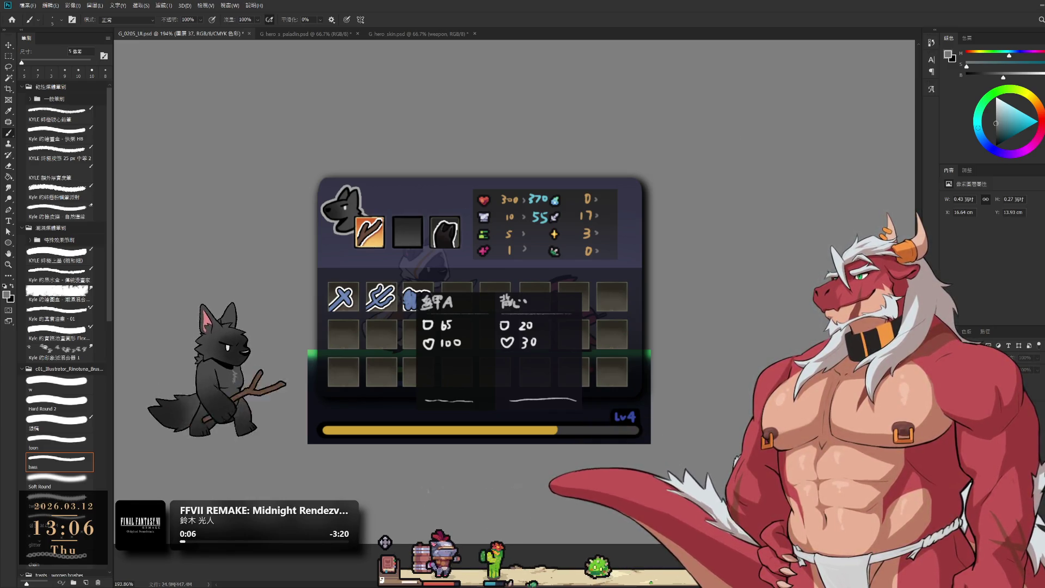
key("alt+bracketleft")
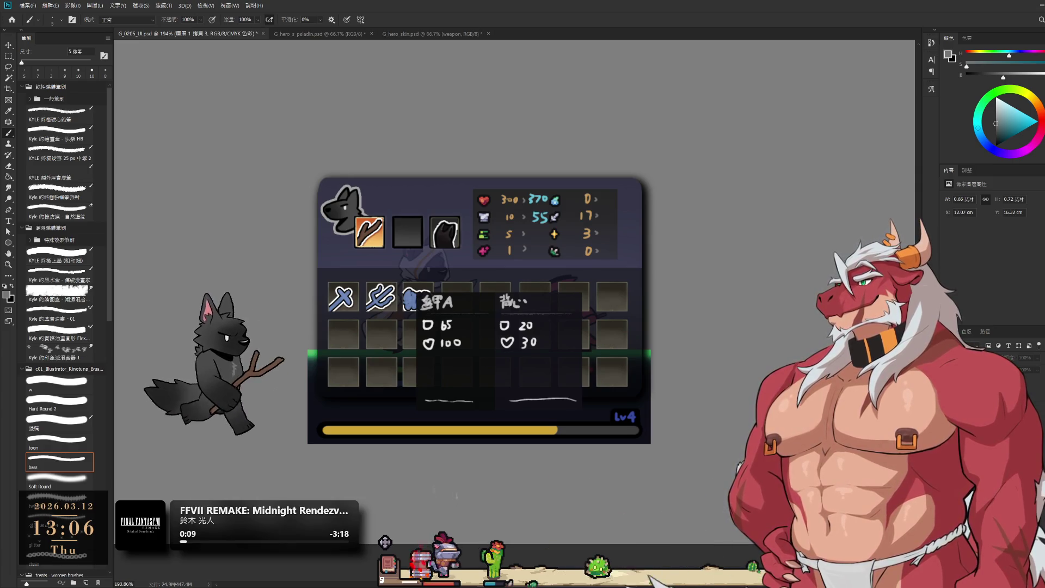
scroll(442, 378, "up", 3)
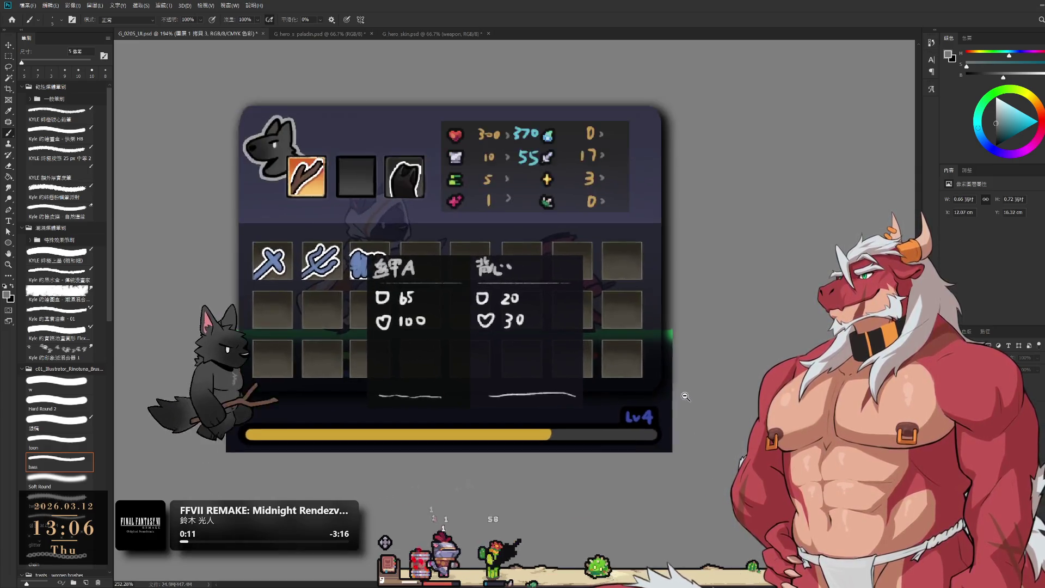
scroll(784, 382, "down", 2)
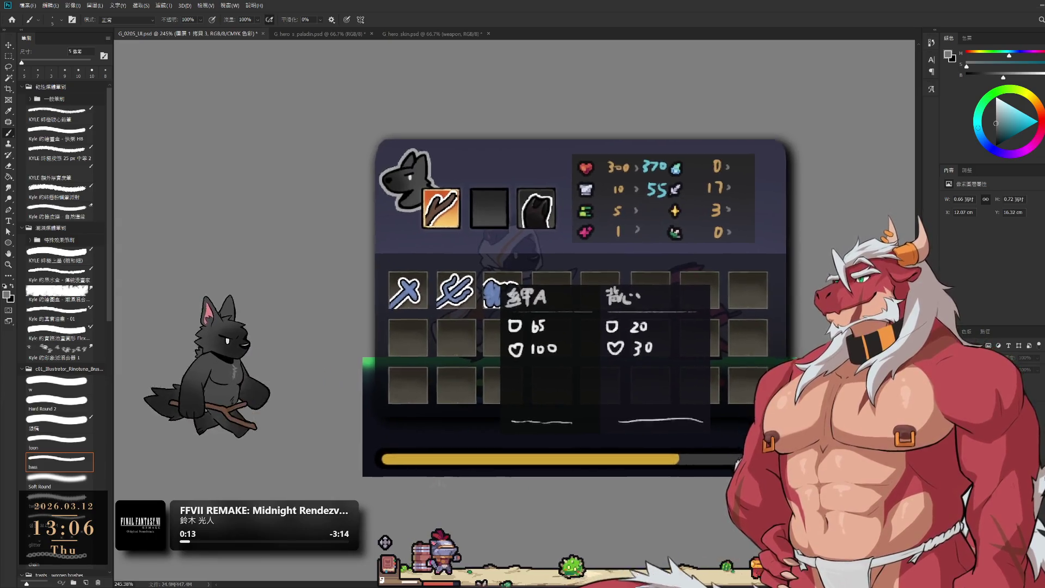